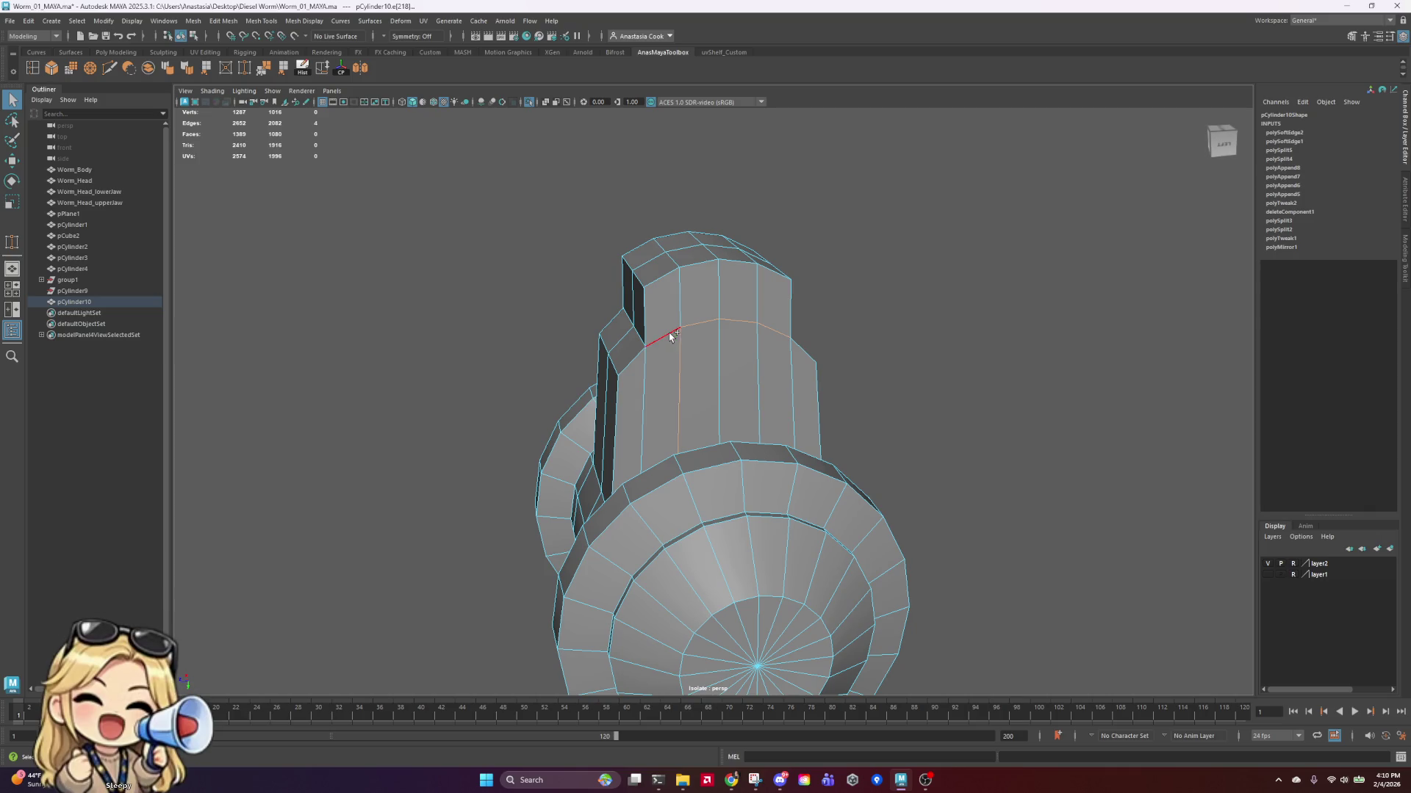
Step: Soften the edge ring on the cylinder's upper column, then return to object mode
{"action": "left_click", "coordinate": [677, 342]}
{"action": "mouse_move", "coordinate": [480, 330]}
{"action": "left_mouse_down", "text": "alt"}
{"action": "mouse_move", "coordinate": [636, 338]}
{"action": "mouse_move", "coordinate": [720, 326]}
{"action": "left_mouse_up", "text": "alt"}
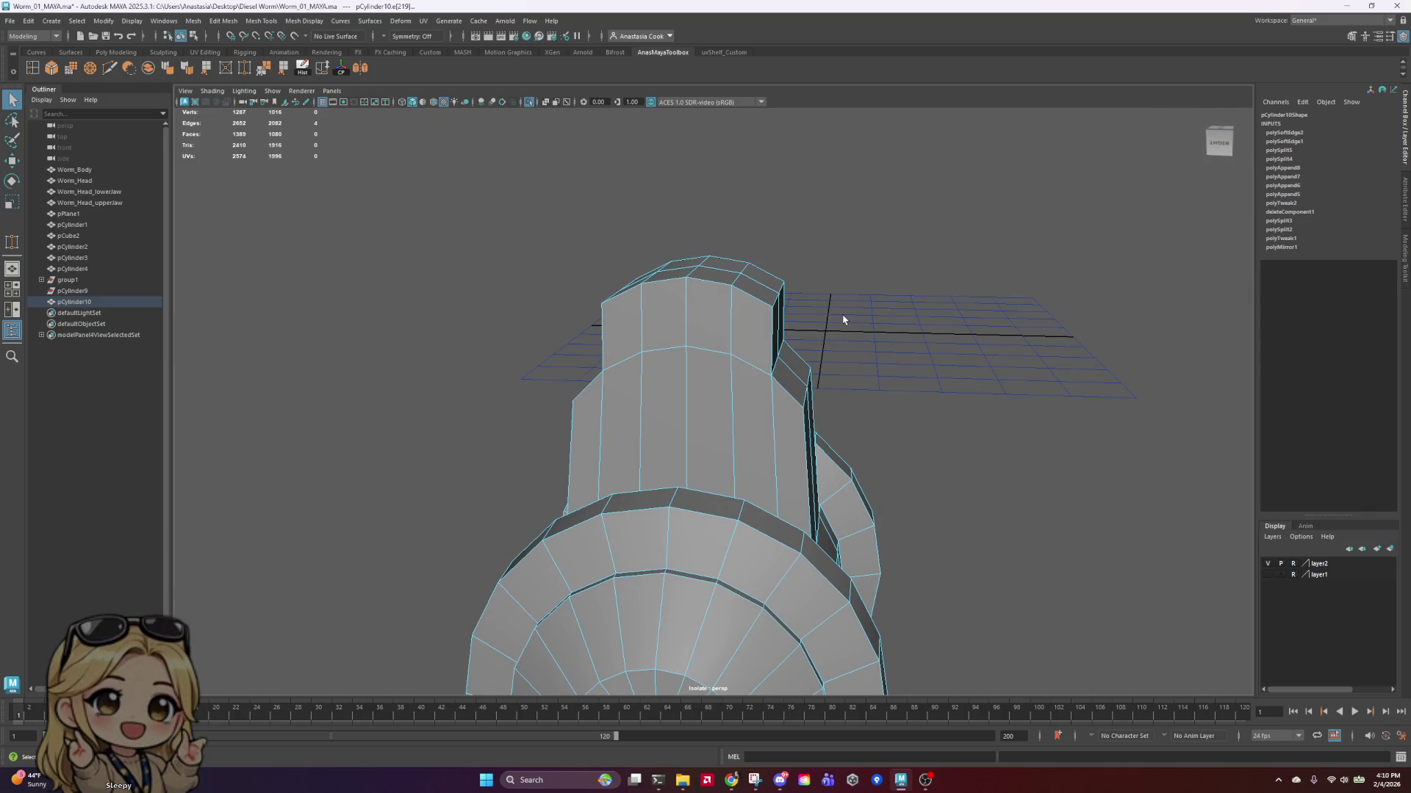
{"action": "left_click", "coordinate": [749, 363], "text": "shift"}
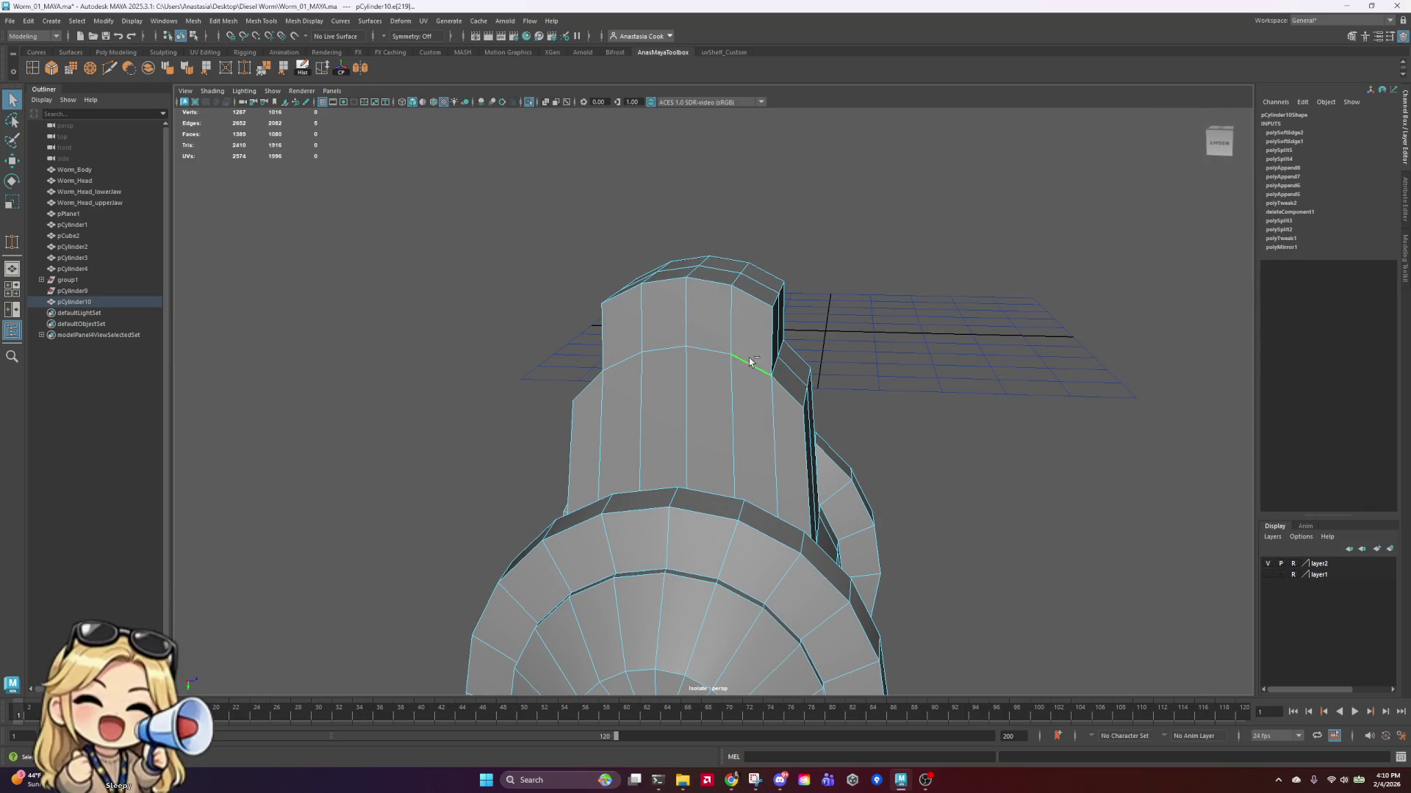
{"action": "left_click", "coordinate": [698, 352], "text": "shift"}
{"action": "left_click", "coordinate": [626, 368], "text": "shift"}
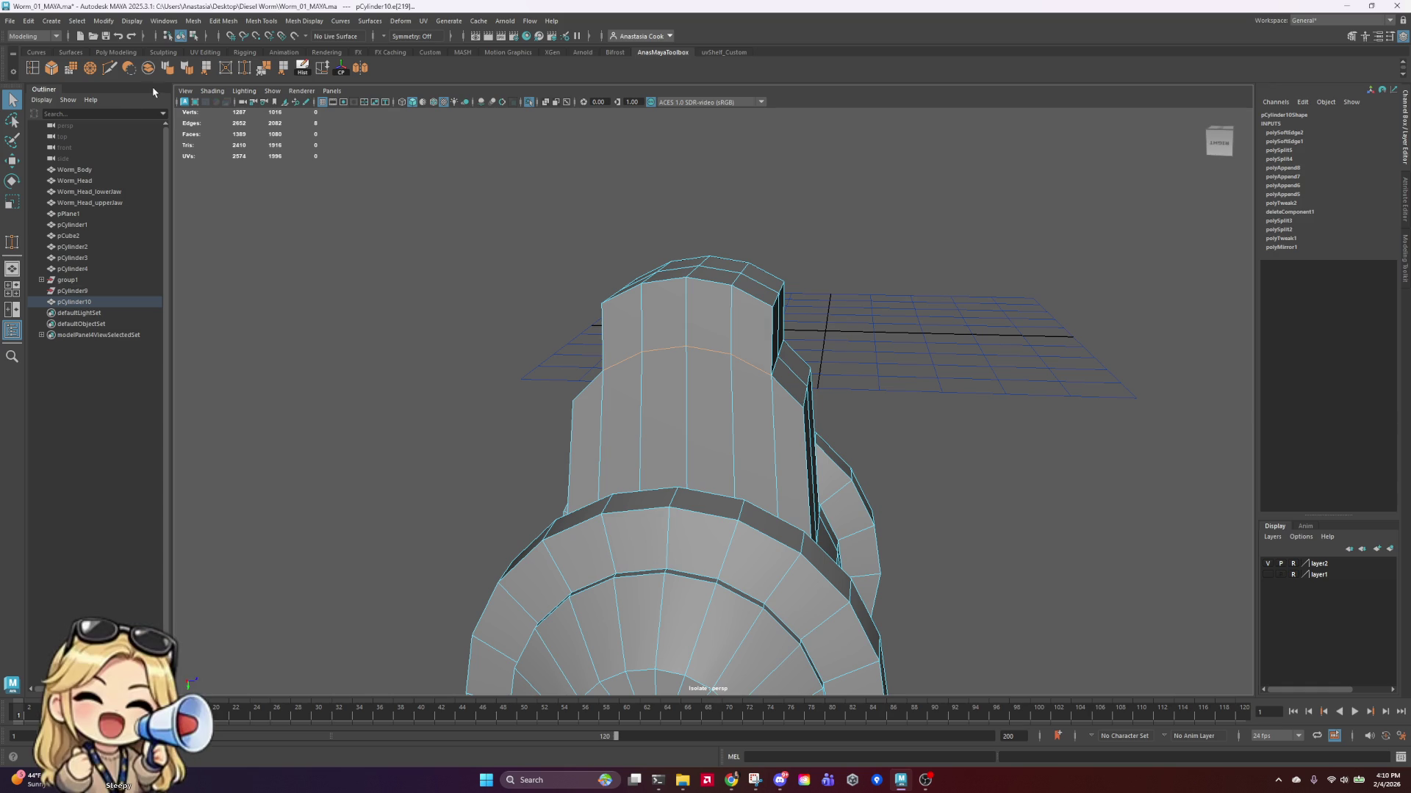
{"action": "left_click", "coordinate": [184, 69]}
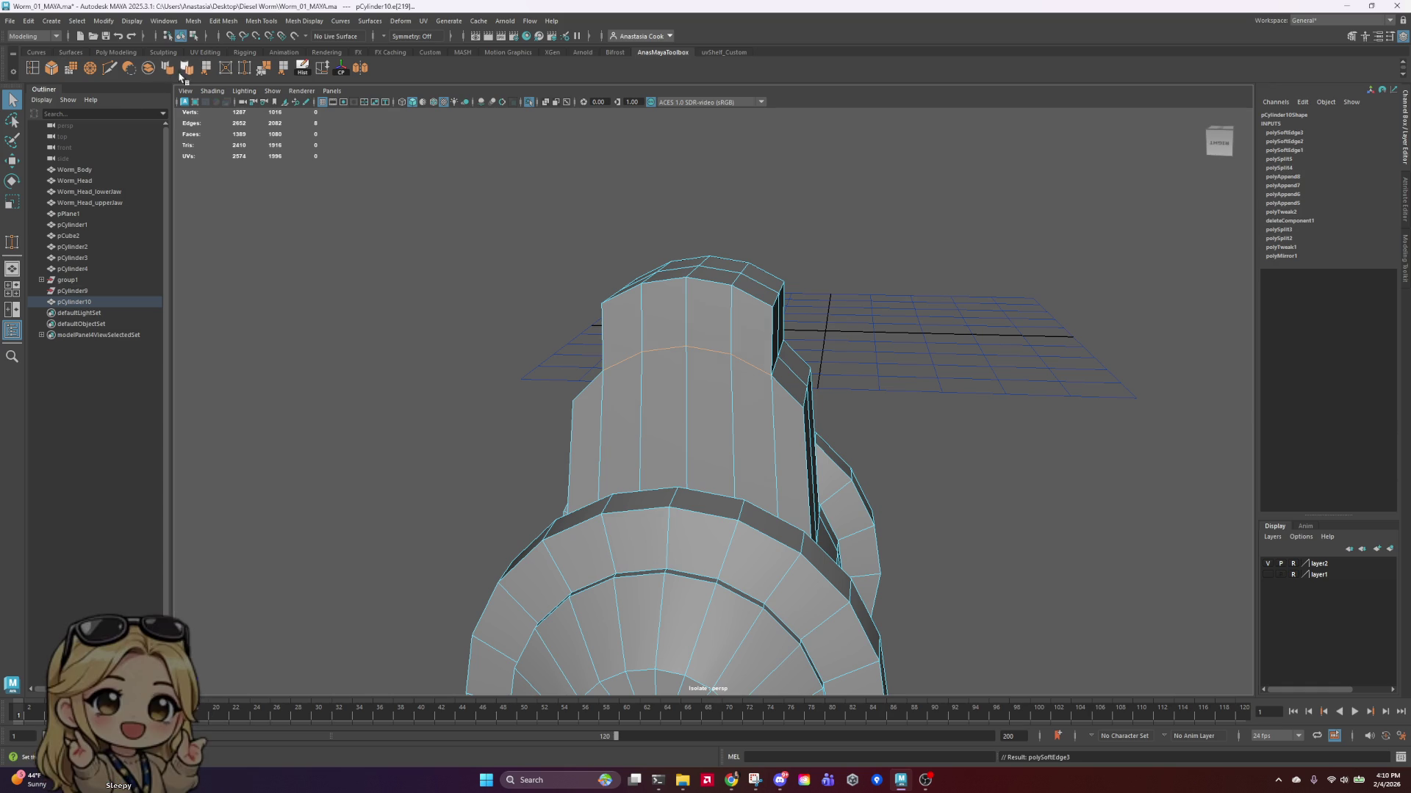
{"action": "right_click_drag", "start_coordinate": [739, 302], "coordinate": [790, 256]}
Step: Turn off Isolate Select to show the full worm body, and frame pCylinder10
{"action": "left_click", "coordinate": [1028, 273]}
{"action": "scroll", "coordinate": [1018, 309], "scroll_direction": "down", "scroll_amount": 5}
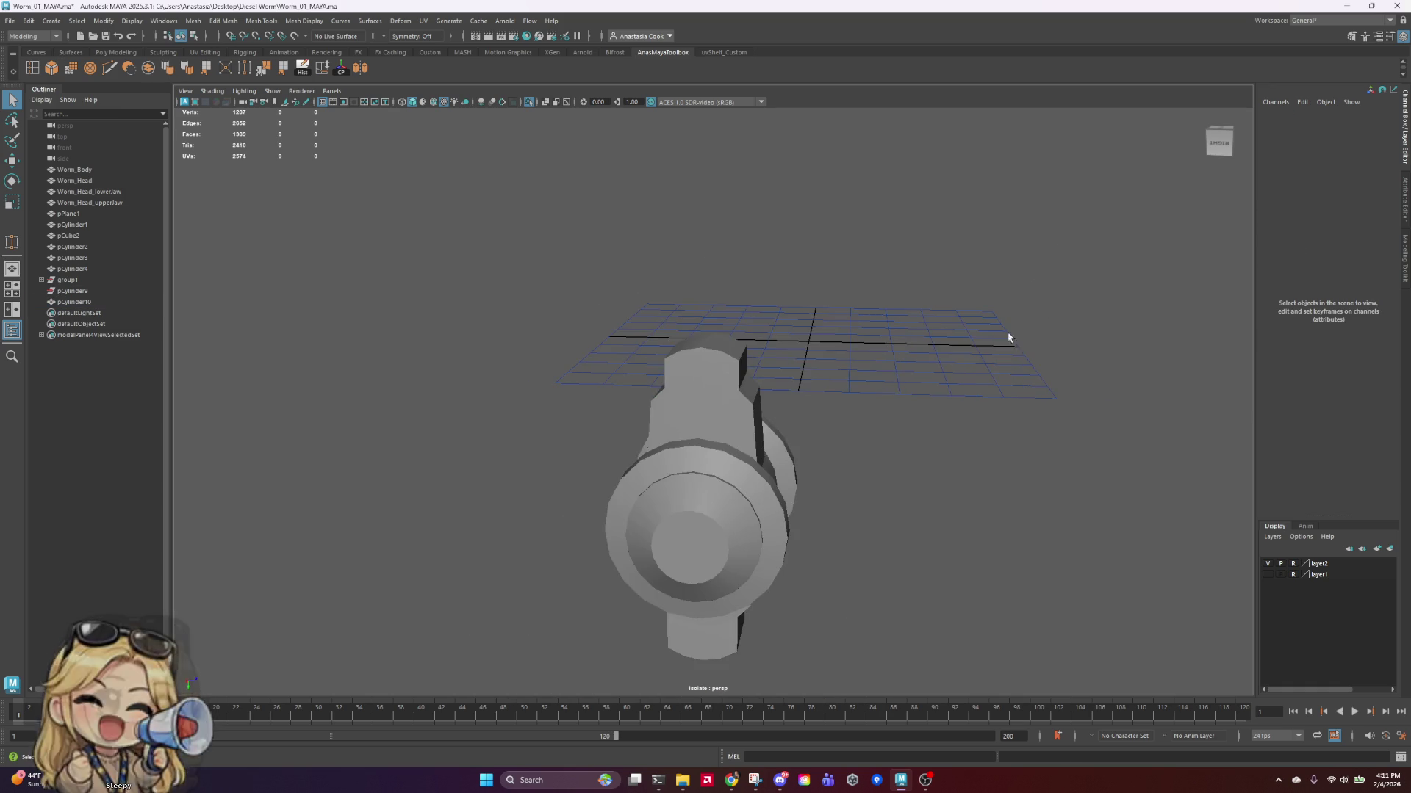
{"action": "mouse_move", "coordinate": [1008, 330]}
{"action": "left_mouse_down", "text": "alt"}
{"action": "mouse_move", "coordinate": [931, 450]}
{"action": "mouse_move", "coordinate": [825, 513]}
{"action": "mouse_move", "coordinate": [1026, 472]}
{"action": "mouse_move", "coordinate": [954, 390]}
{"action": "mouse_move", "coordinate": [774, 419]}
{"action": "mouse_move", "coordinate": [774, 487]}
{"action": "mouse_move", "coordinate": [816, 548]}
{"action": "mouse_move", "coordinate": [829, 611]}
{"action": "left_mouse_up", "text": "alt"}
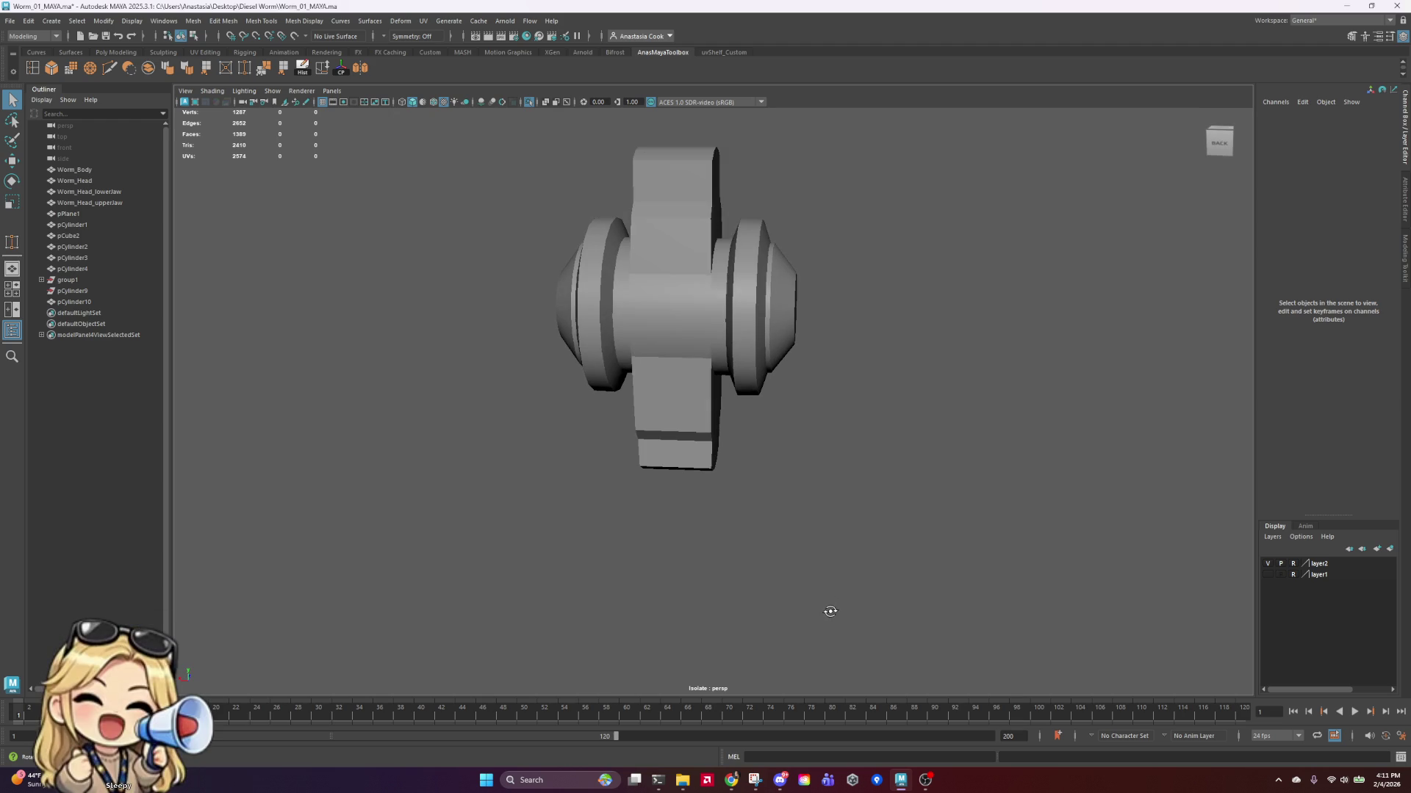
{"action": "left_click", "coordinate": [528, 105]}
{"action": "scroll", "coordinate": [888, 340], "scroll_direction": "up", "scroll_amount": 3}
{"action": "left_click", "coordinate": [702, 357]}
{"action": "key", "text": "f"}
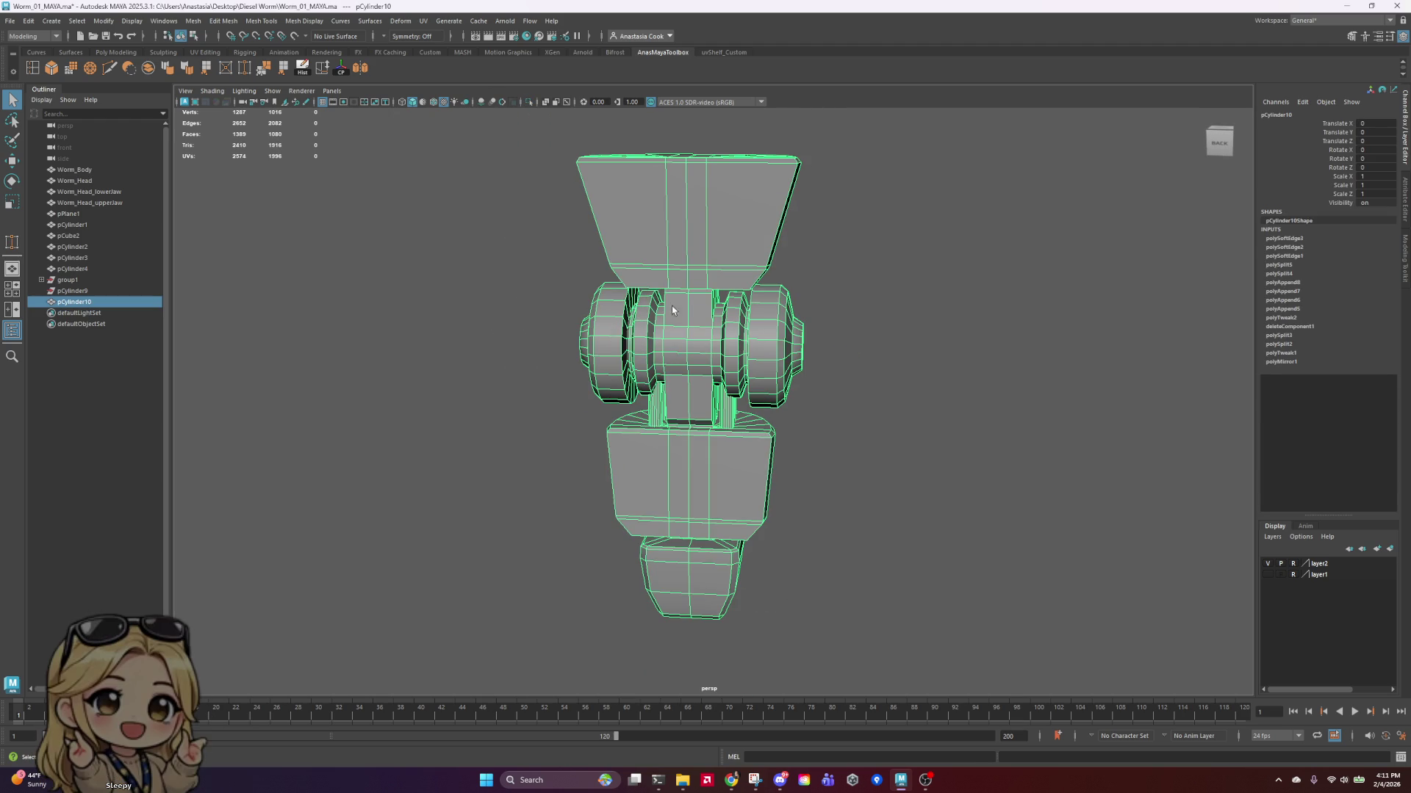
{"action": "right_click_drag", "start_coordinate": [672, 305], "coordinate": [708, 262]}
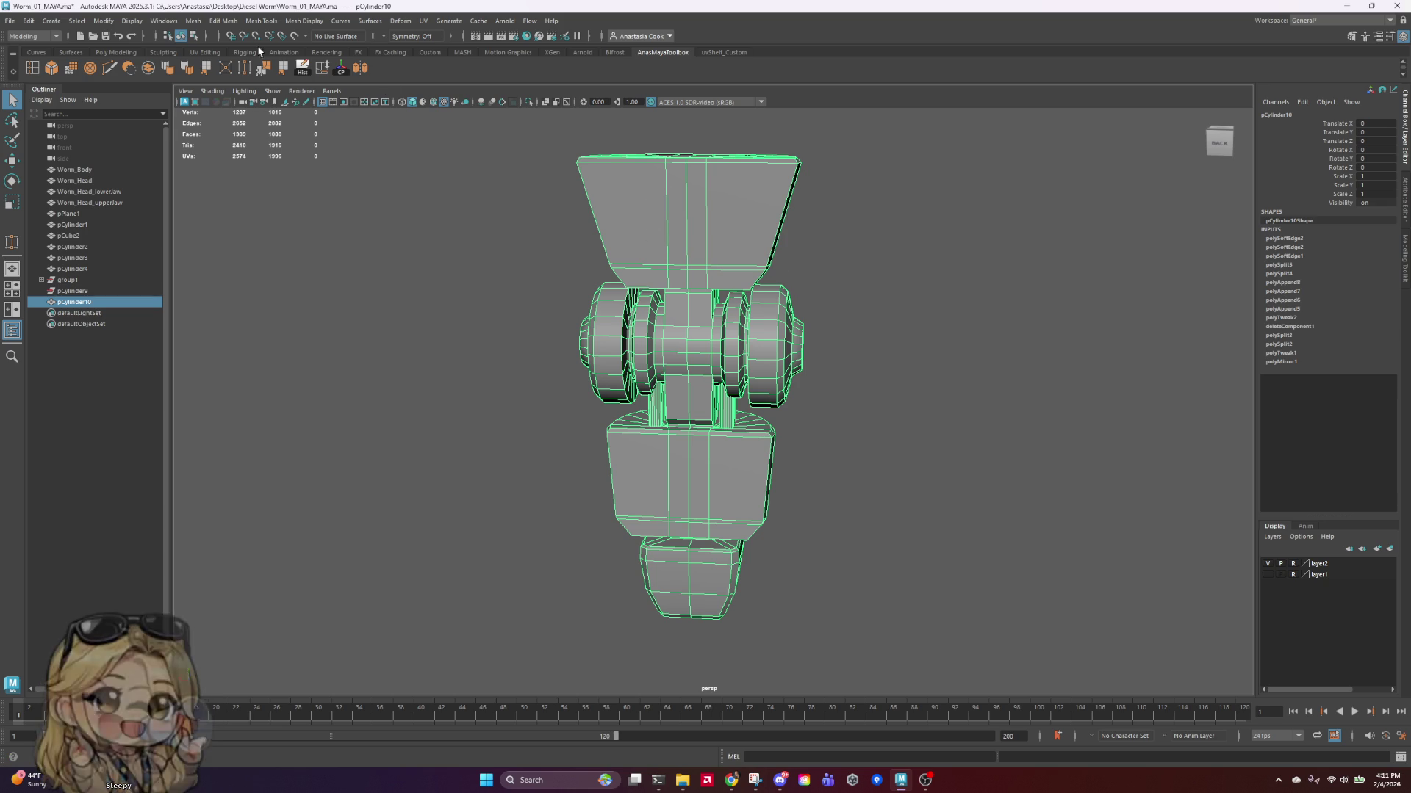
Step: Delete pCylinder10's construction history, then deselect and reselect it
{"action": "left_click", "coordinate": [305, 69]}
{"action": "right_click", "coordinate": [761, 207]}
{"action": "left_click", "coordinate": [842, 196]}
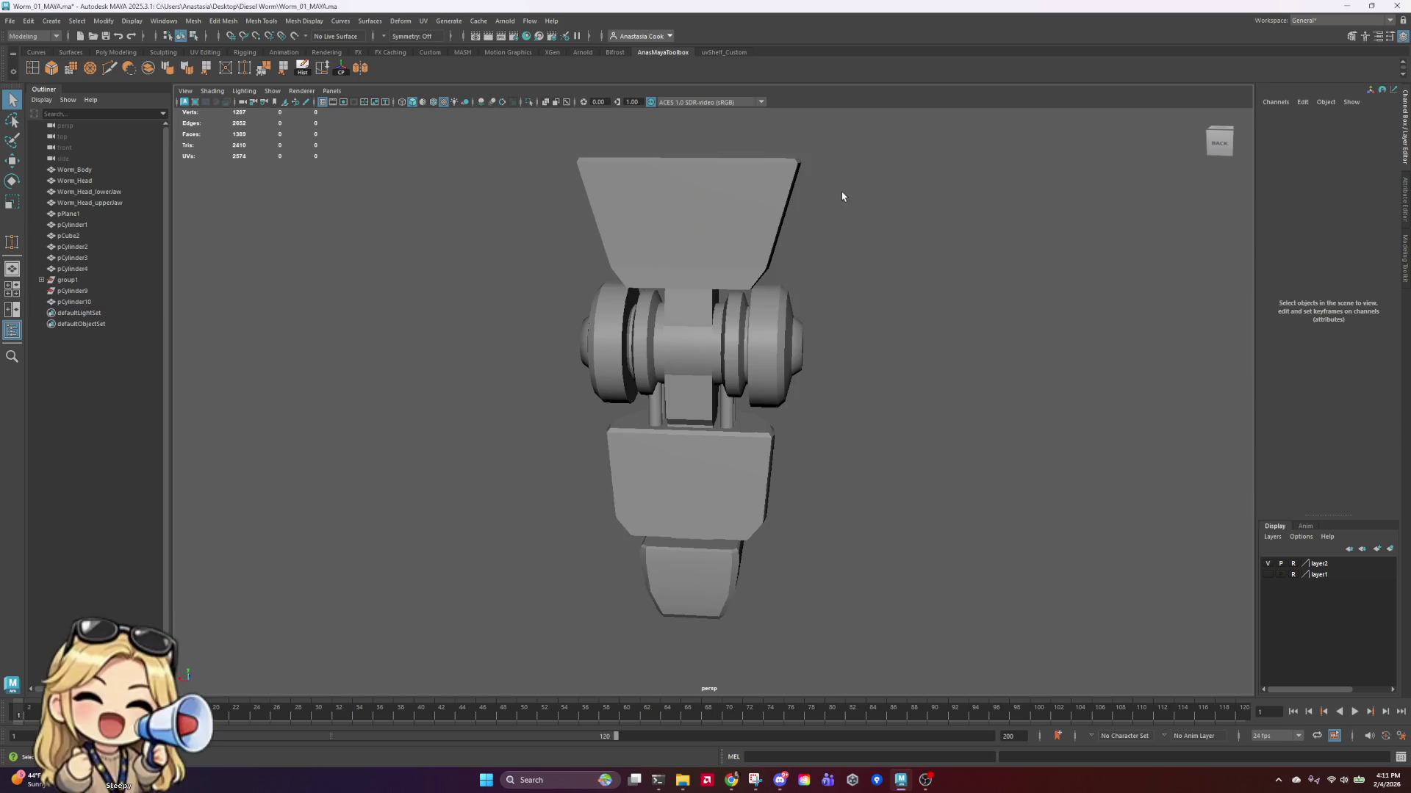
{"action": "left_click", "coordinate": [657, 240]}
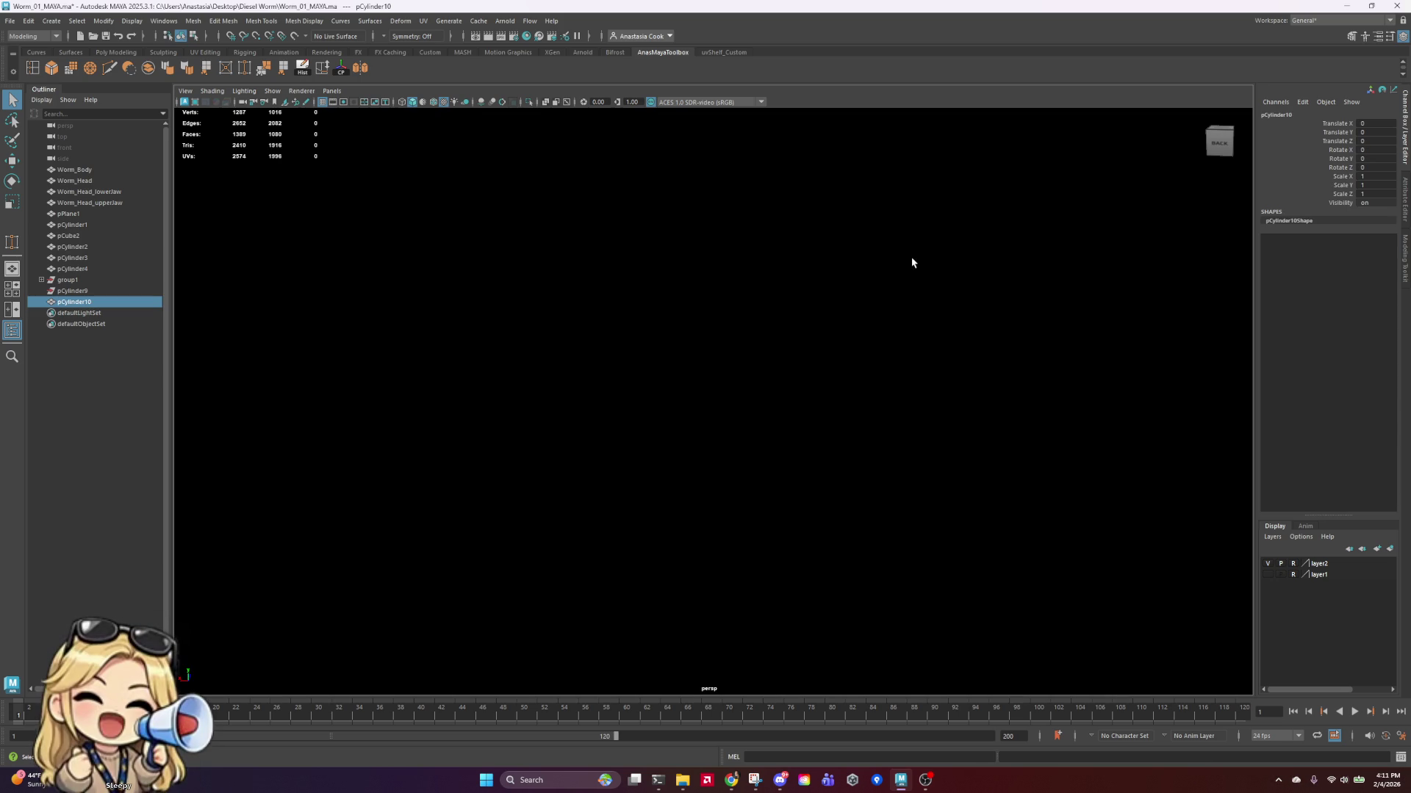
Step: Show the reference image plane and orbit to face it from the front
{"action": "left_click", "coordinate": [916, 277]}
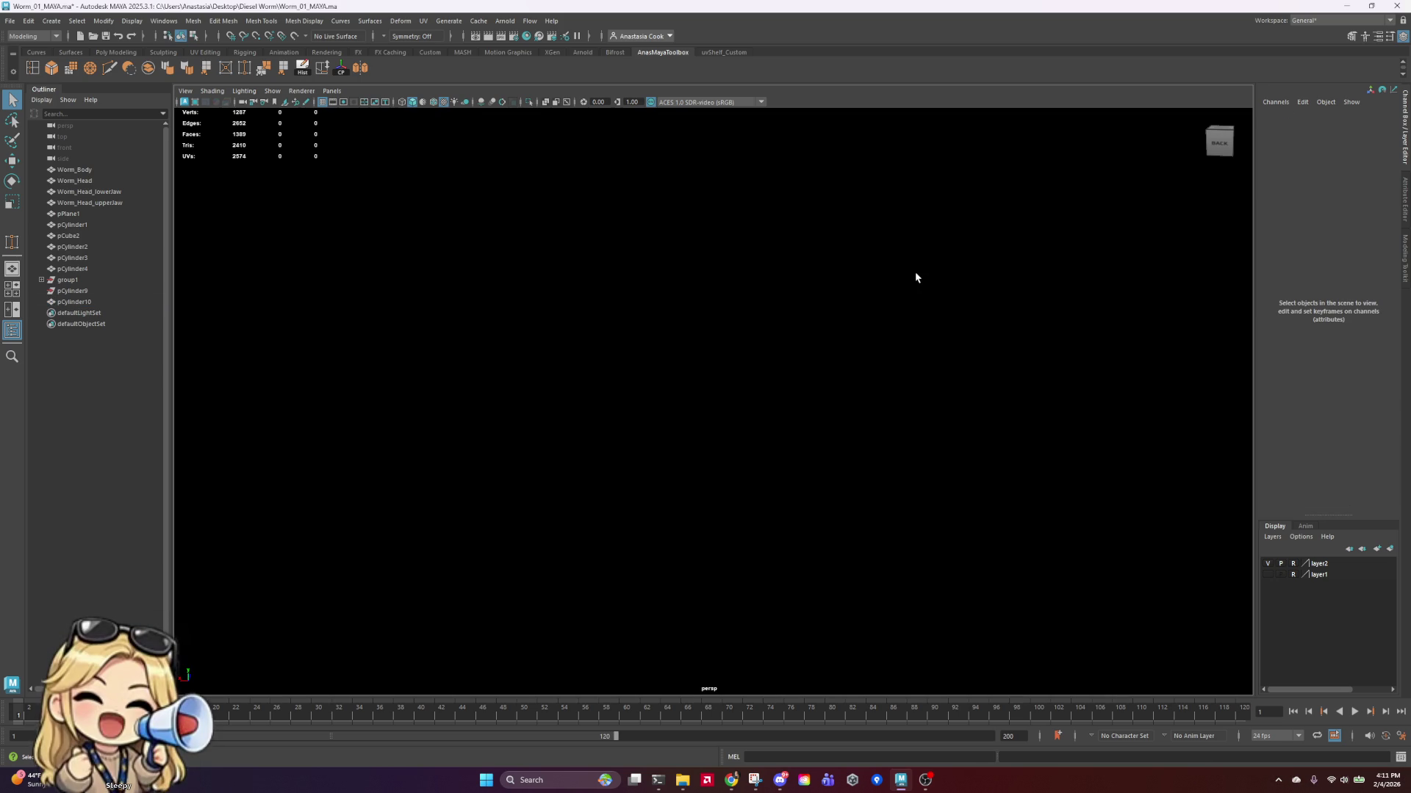
{"action": "right_click_drag", "start_coordinate": [902, 259], "coordinate": [964, 224]}
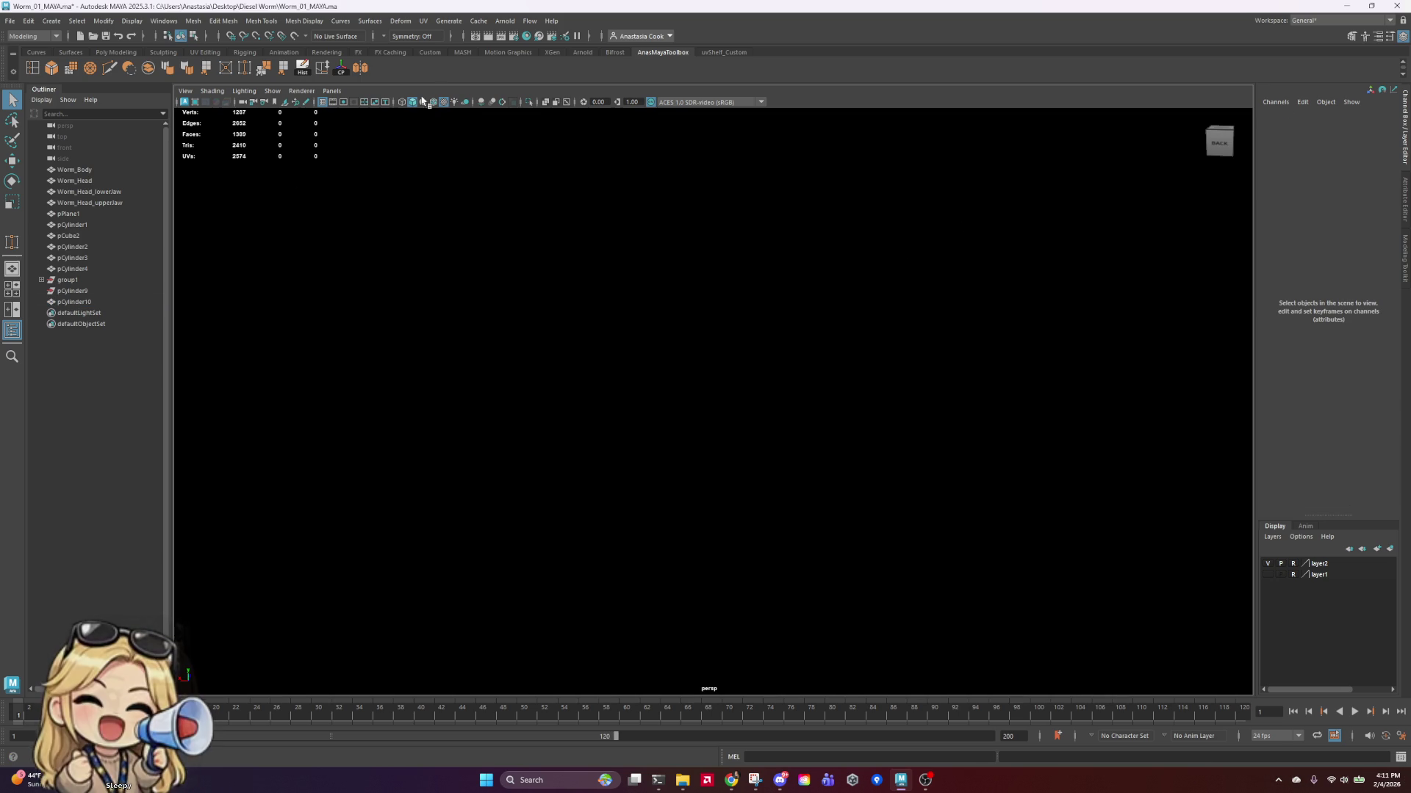
{"action": "left_click", "coordinate": [536, 104]}
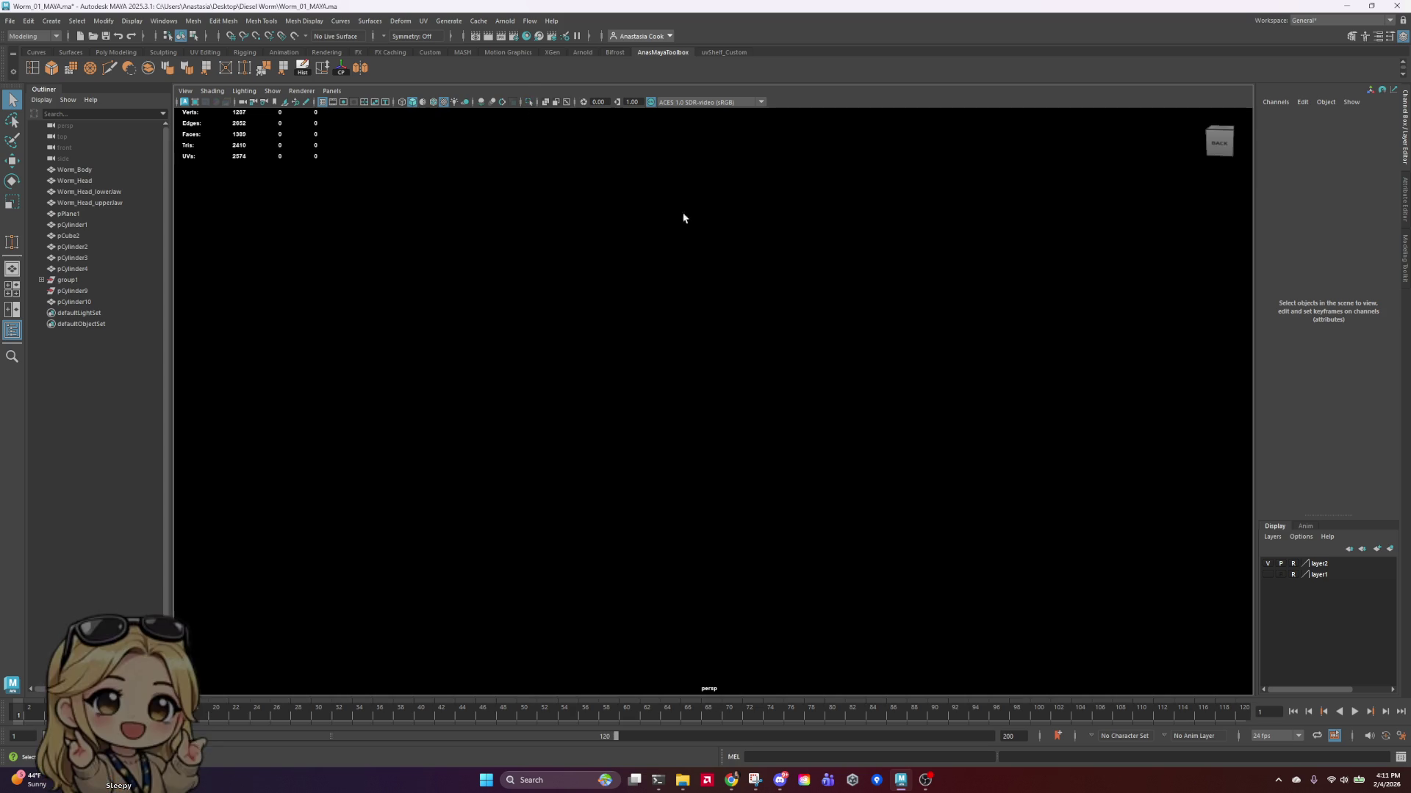
{"action": "mouse_move", "coordinate": [684, 214]}
{"action": "left_mouse_down", "text": "alt"}
{"action": "mouse_move", "coordinate": [742, 348]}
{"action": "mouse_move", "coordinate": [778, 368]}
{"action": "mouse_move", "coordinate": [948, 365]}
{"action": "mouse_move", "coordinate": [921, 376]}
{"action": "left_mouse_up", "text": "alt"}
{"action": "scroll", "coordinate": [742, 349], "scroll_direction": "down", "scroll_amount": 5}
{"action": "scroll", "coordinate": [741, 387], "scroll_direction": "up", "scroll_amount": 5}
Step: Select pCylinder10 and save the scene
{"action": "left_click", "coordinate": [741, 387]}
{"action": "scroll", "coordinate": [741, 387], "scroll_direction": "up", "scroll_amount": 2}
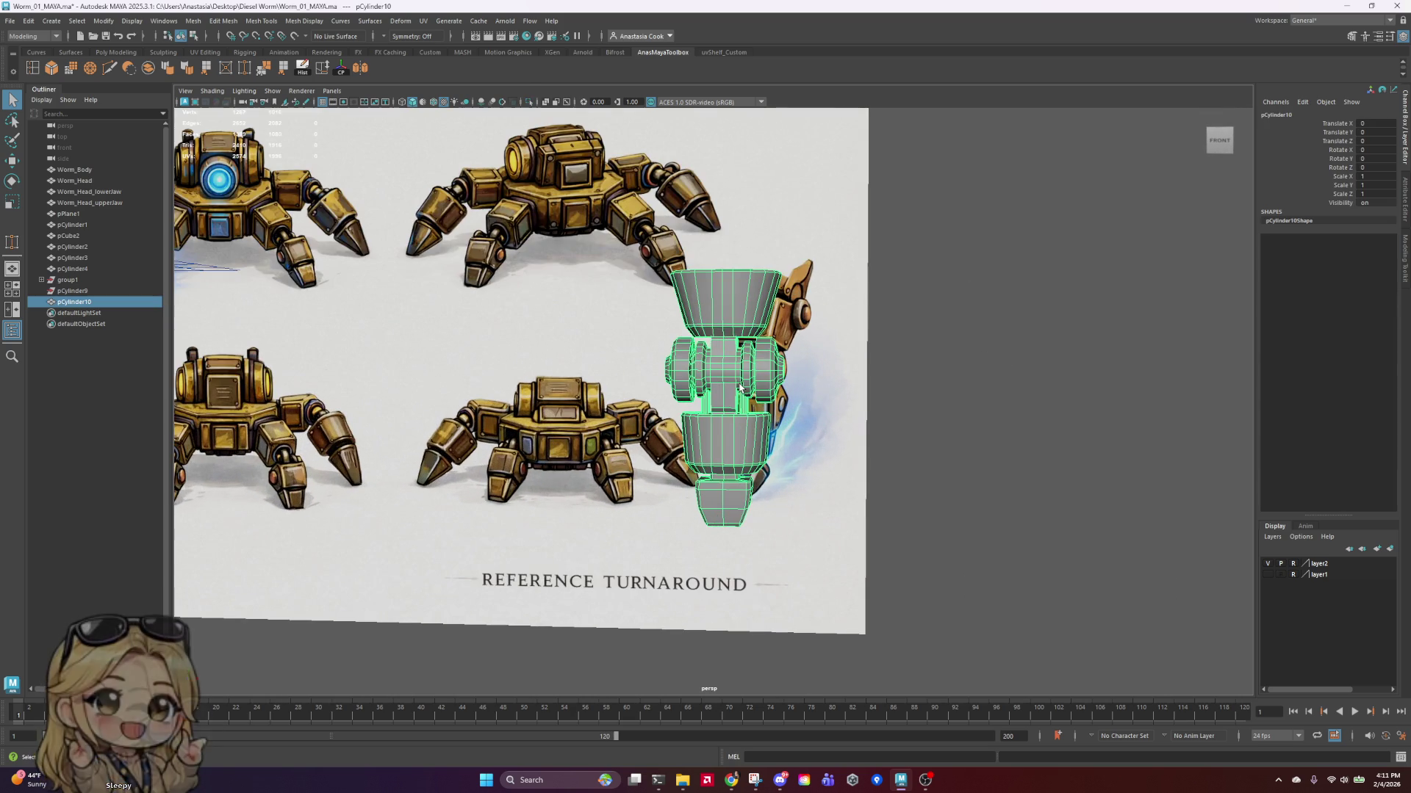
{"action": "key", "text": "ctrl+s"}
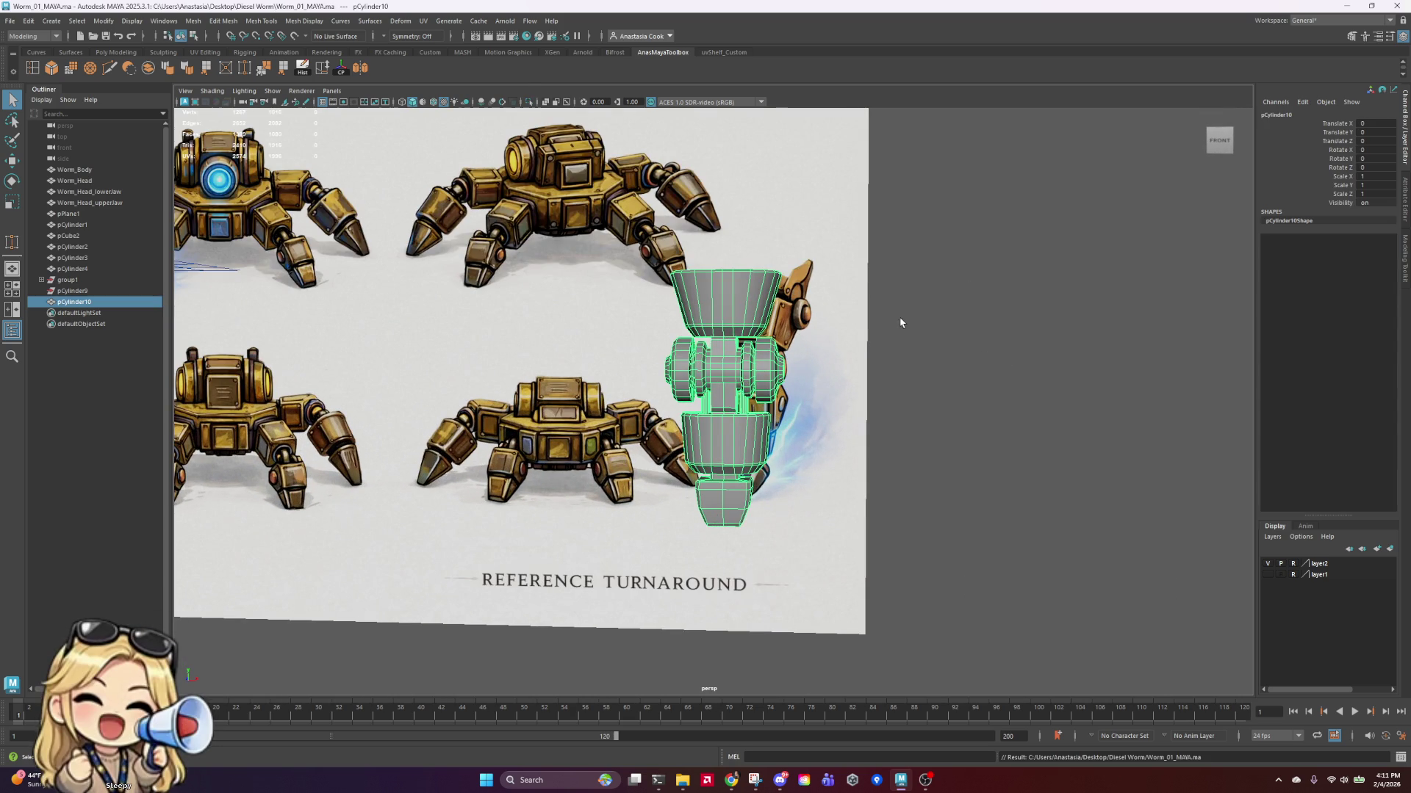
{"action": "scroll", "coordinate": [814, 371], "scroll_direction": "up", "scroll_amount": 3}
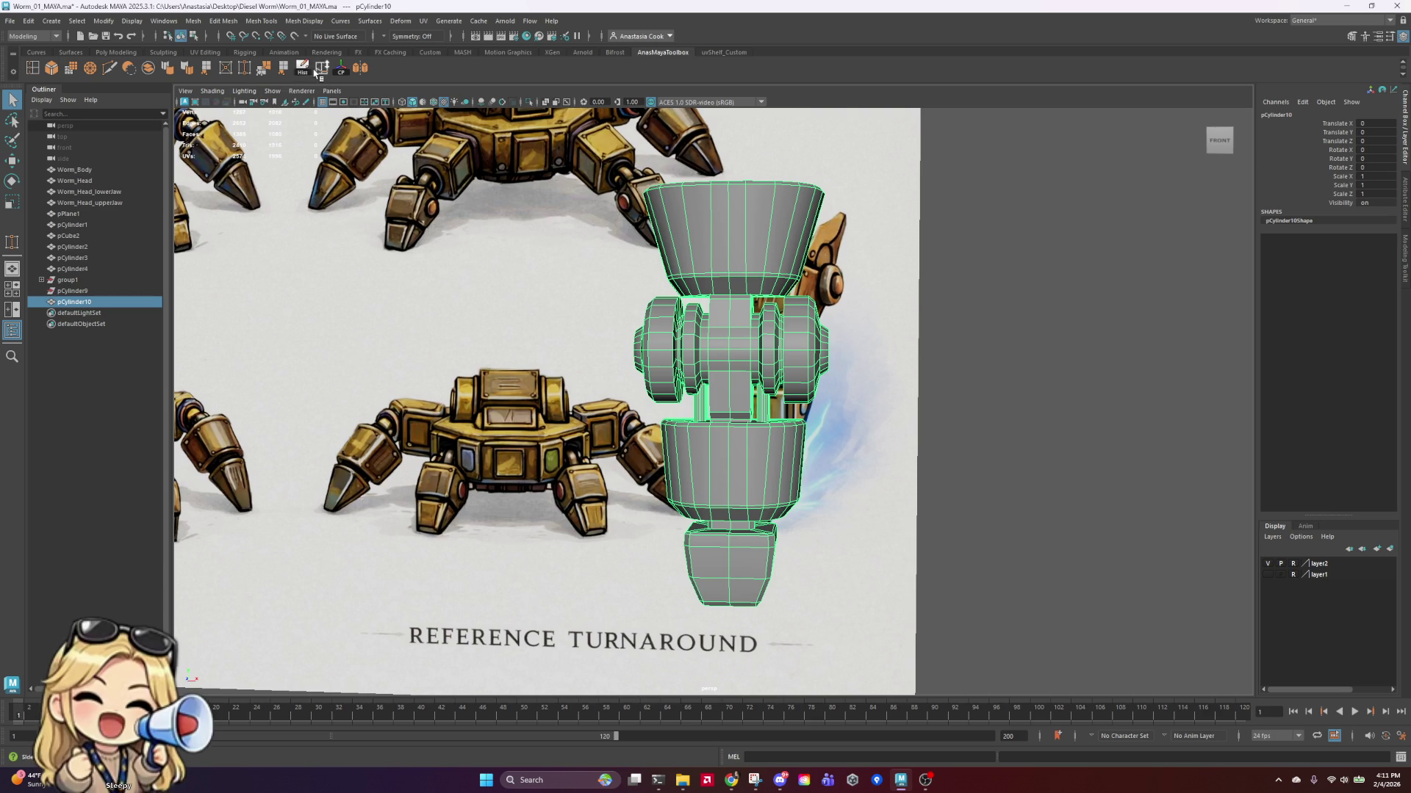
Step: Save the scene as Worm_02_MAYA.ma in the Desktop\Diesel Worm folder
{"action": "left_click", "coordinate": [9, 20]}
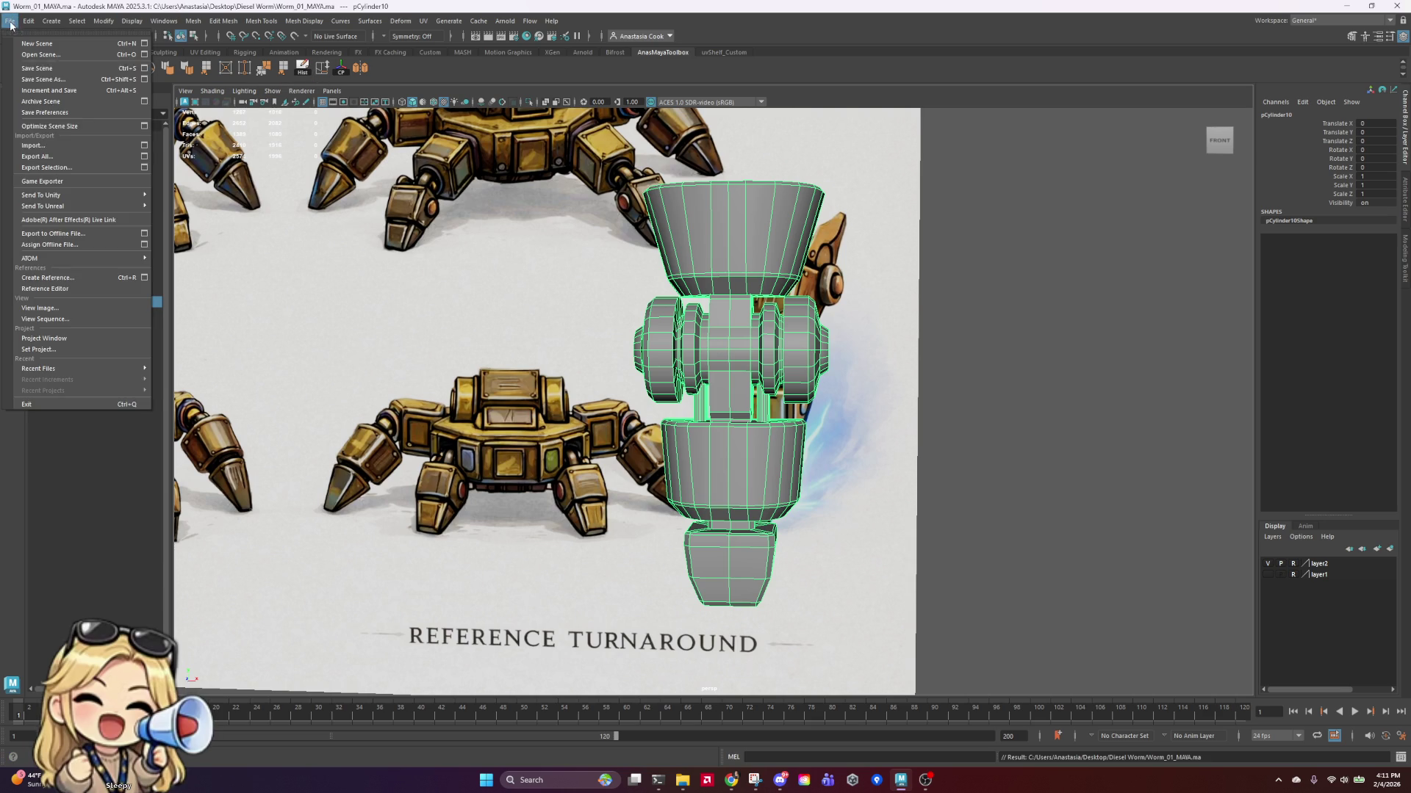
{"action": "left_click", "coordinate": [67, 79]}
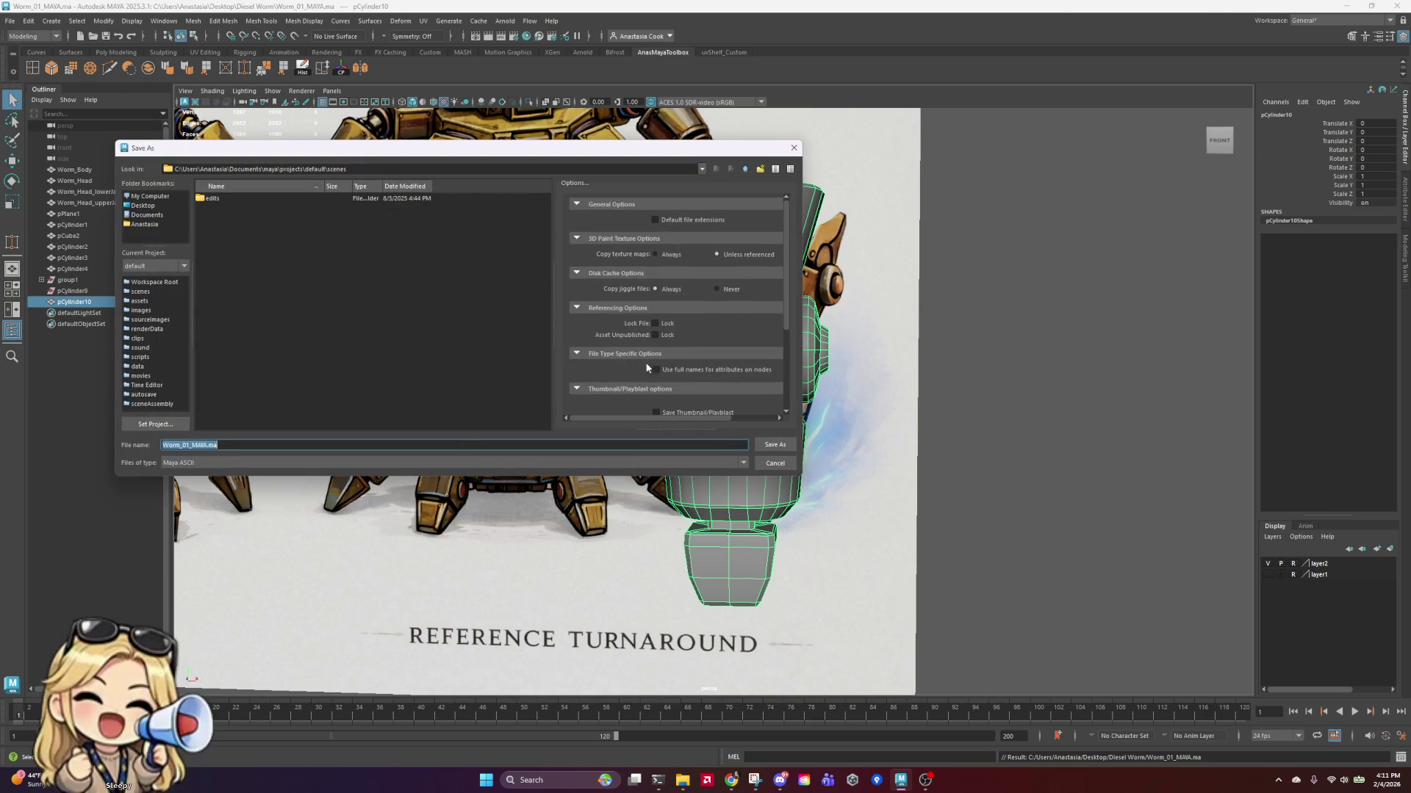
{"action": "left_click", "coordinate": [150, 208]}
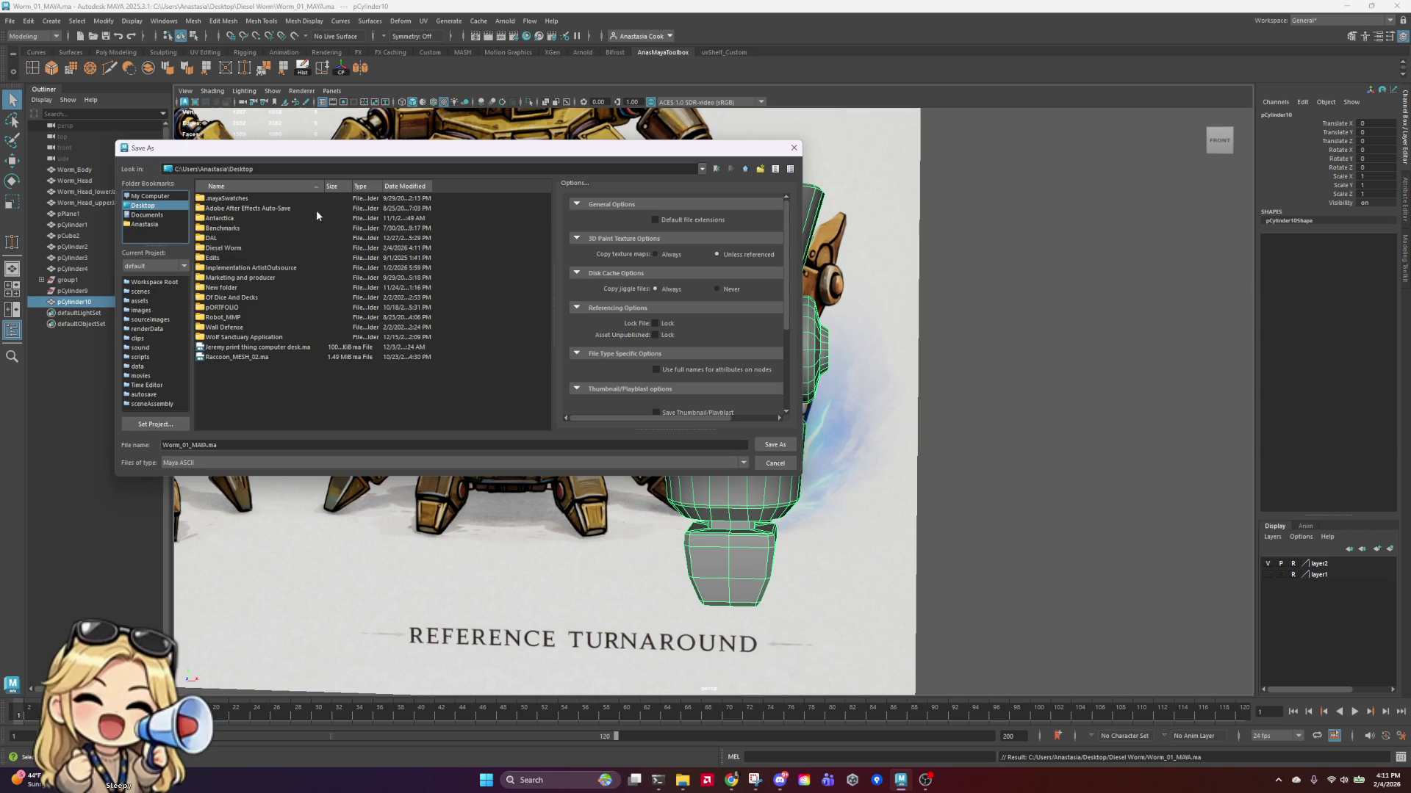
{"action": "double_click", "coordinate": [230, 250]}
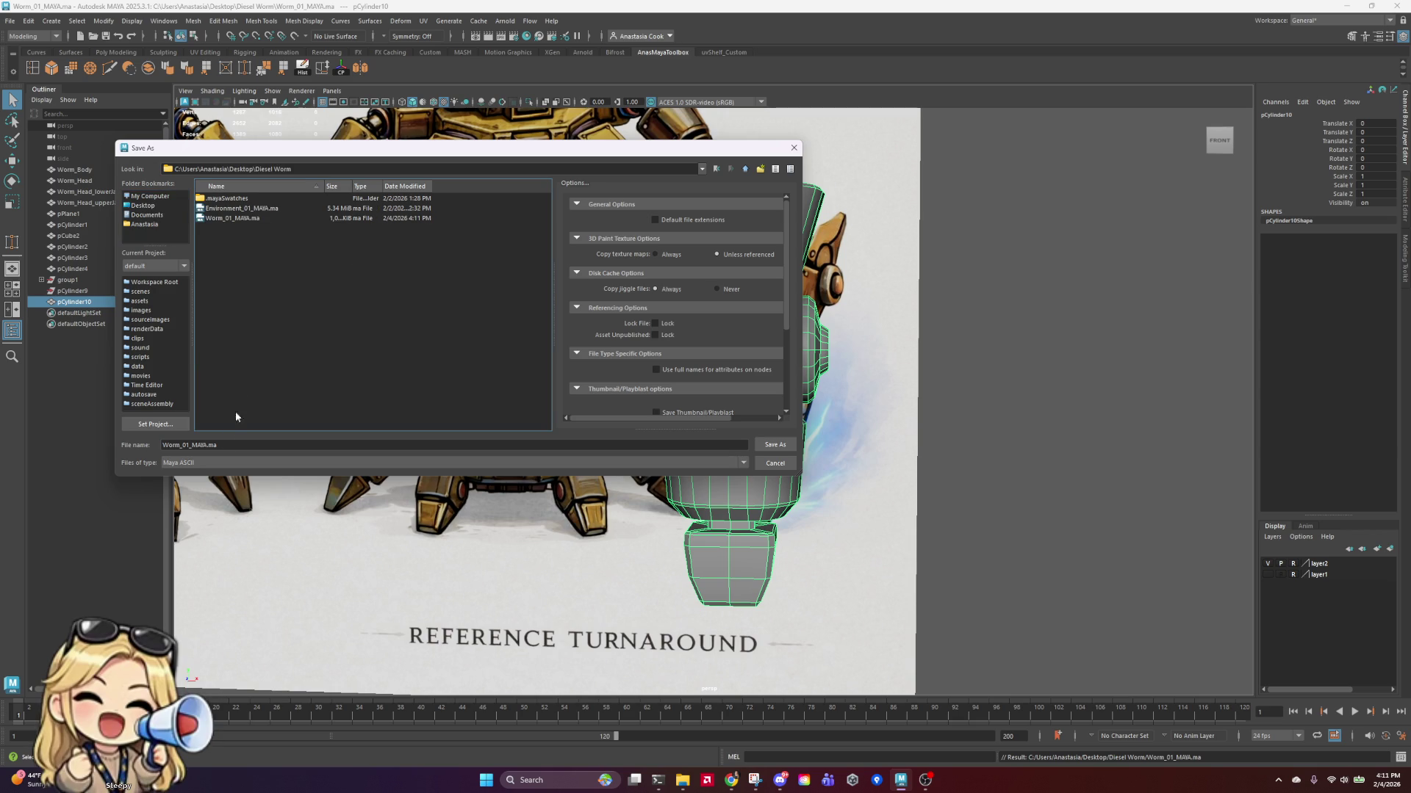
{"action": "left_click", "coordinate": [205, 445]}
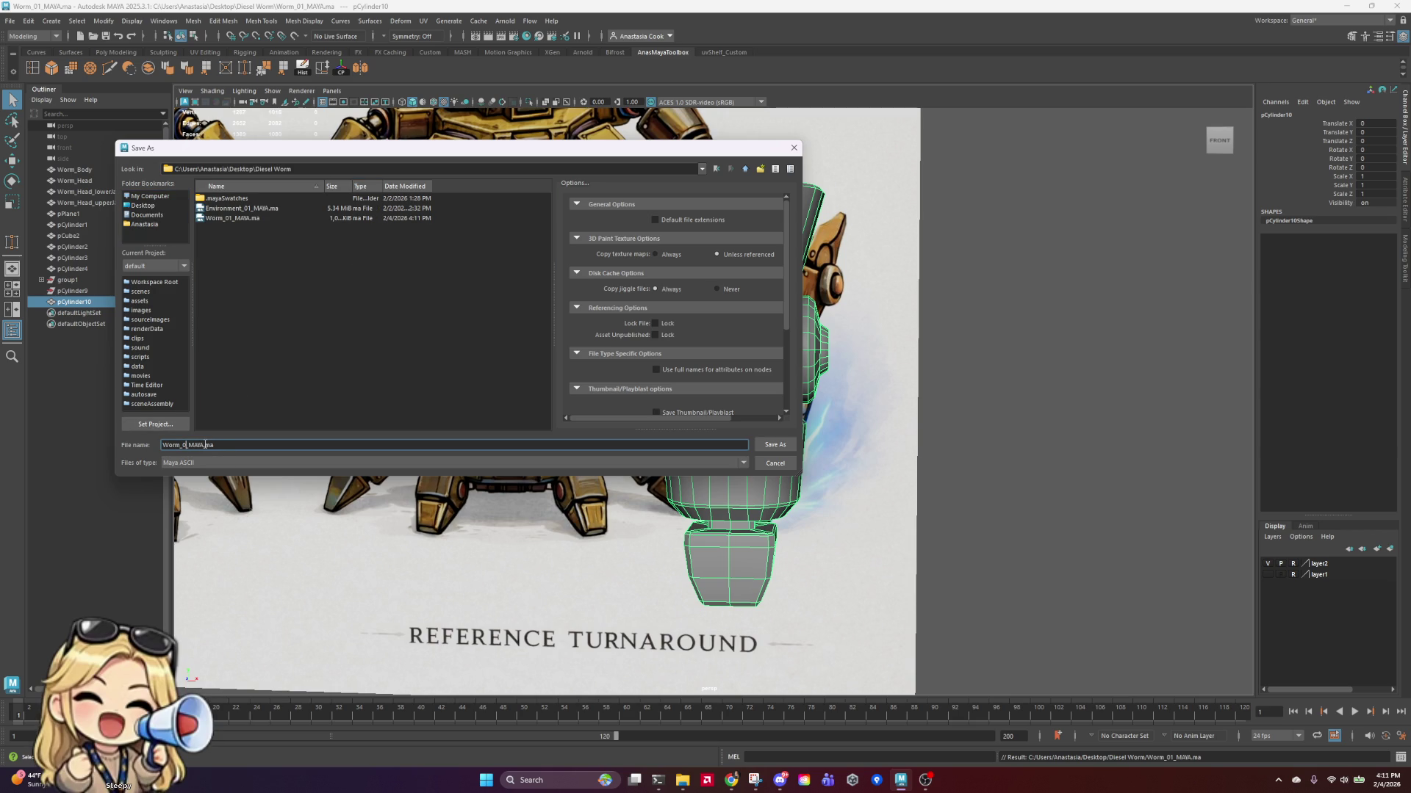
{"action": "type", "text": "2"}
{"action": "key", "text": "Return"}
Step: Deselect pCylinder10 and orbit to a perspective view of the worm
{"action": "scroll", "coordinate": [843, 449], "scroll_direction": "up", "scroll_amount": 3}
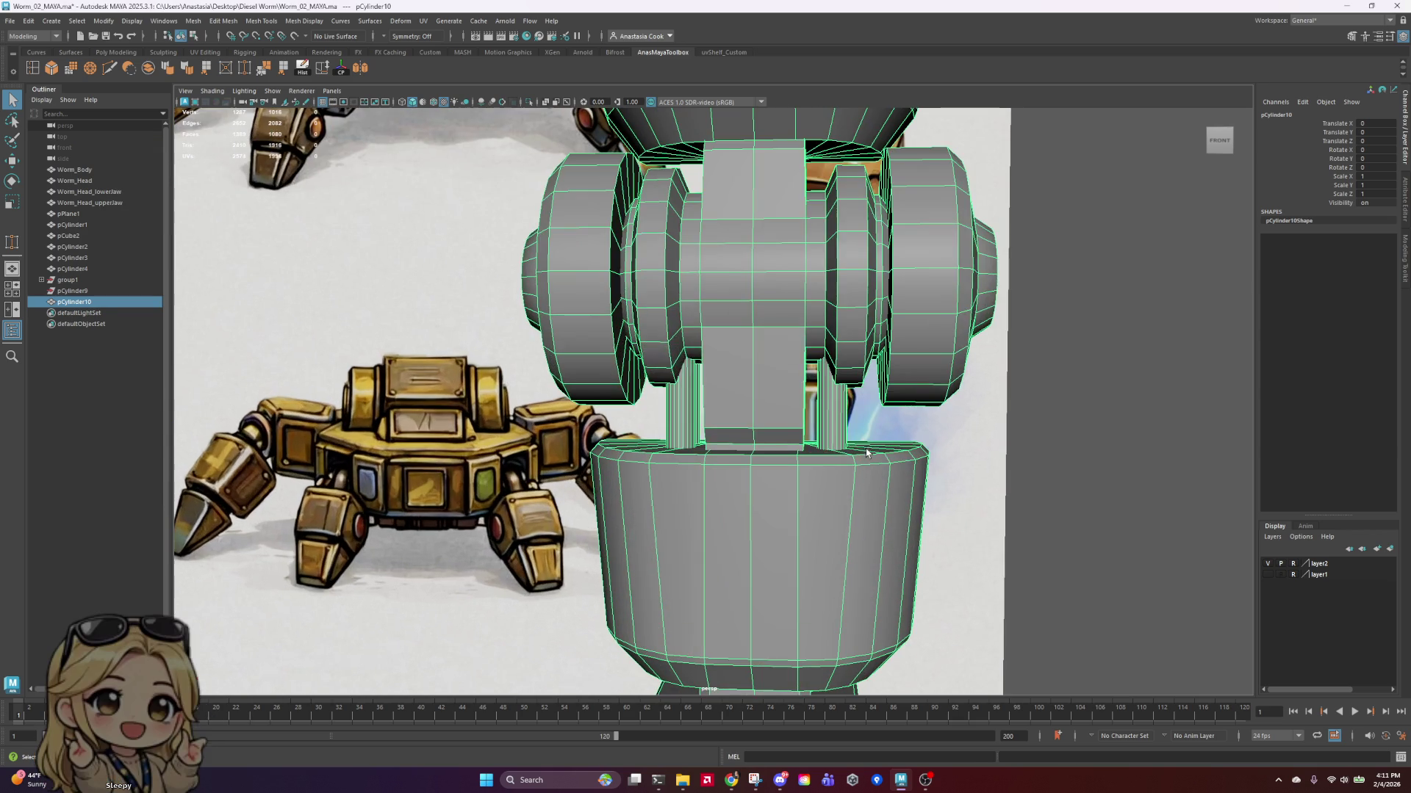
{"action": "right_click", "coordinate": [738, 351]}
{"action": "left_click", "coordinate": [1139, 303]}
{"action": "scroll", "coordinate": [1119, 322], "scroll_direction": "down", "scroll_amount": 3}
{"action": "scroll", "coordinate": [970, 352], "scroll_direction": "down", "scroll_amount": 3}
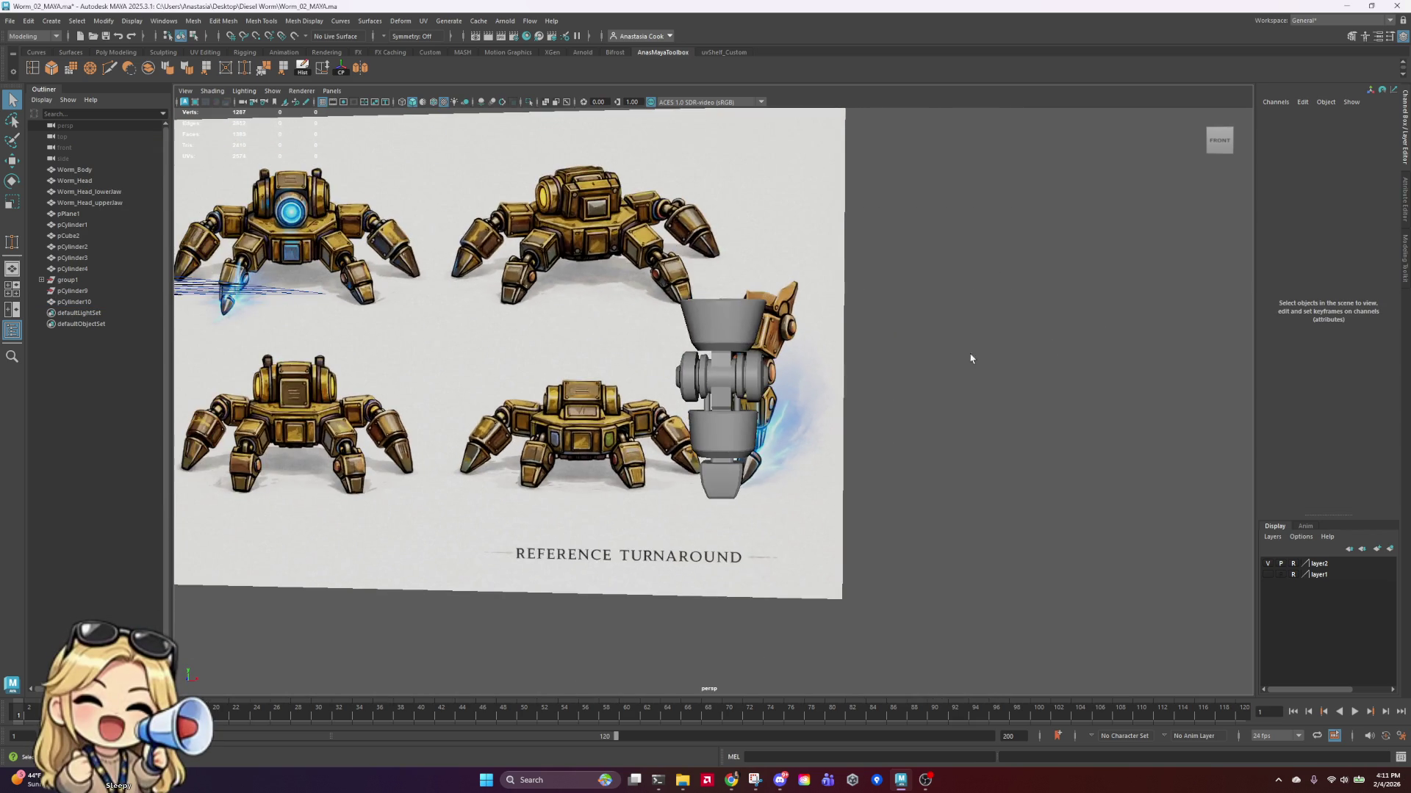
{"action": "mouse_move", "coordinate": [970, 352]}
{"action": "left_mouse_down", "text": "alt"}
{"action": "mouse_move", "coordinate": [806, 438]}
{"action": "mouse_move", "coordinate": [812, 475]}
{"action": "mouse_move", "coordinate": [718, 401]}
{"action": "mouse_move", "coordinate": [674, 444]}
{"action": "mouse_move", "coordinate": [944, 381]}
{"action": "mouse_move", "coordinate": [765, 382]}
{"action": "left_mouse_up", "text": "alt"}
{"action": "scroll", "coordinate": [765, 382], "scroll_direction": "up", "scroll_amount": 3}
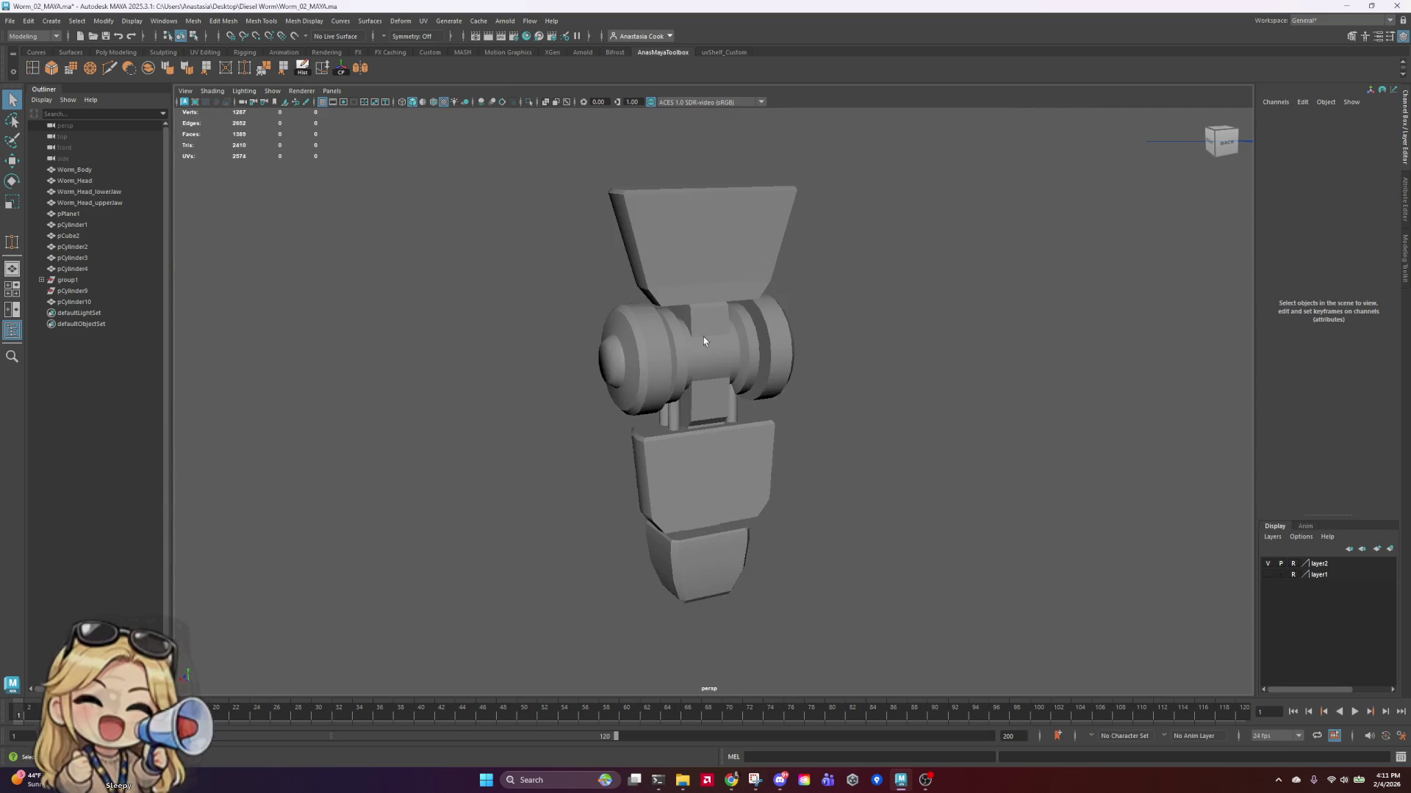
Step: Soften the lower ring of edges on pCylinder10's hopper section
{"action": "left_click", "coordinate": [734, 249]}
{"action": "right_click", "coordinate": [734, 249]}
{"action": "left_click", "coordinate": [725, 222]}
{"action": "scroll", "coordinate": [788, 204], "scroll_direction": "up", "scroll_amount": 3}
{"action": "scroll", "coordinate": [789, 204], "scroll_direction": "down", "scroll_amount": 2}
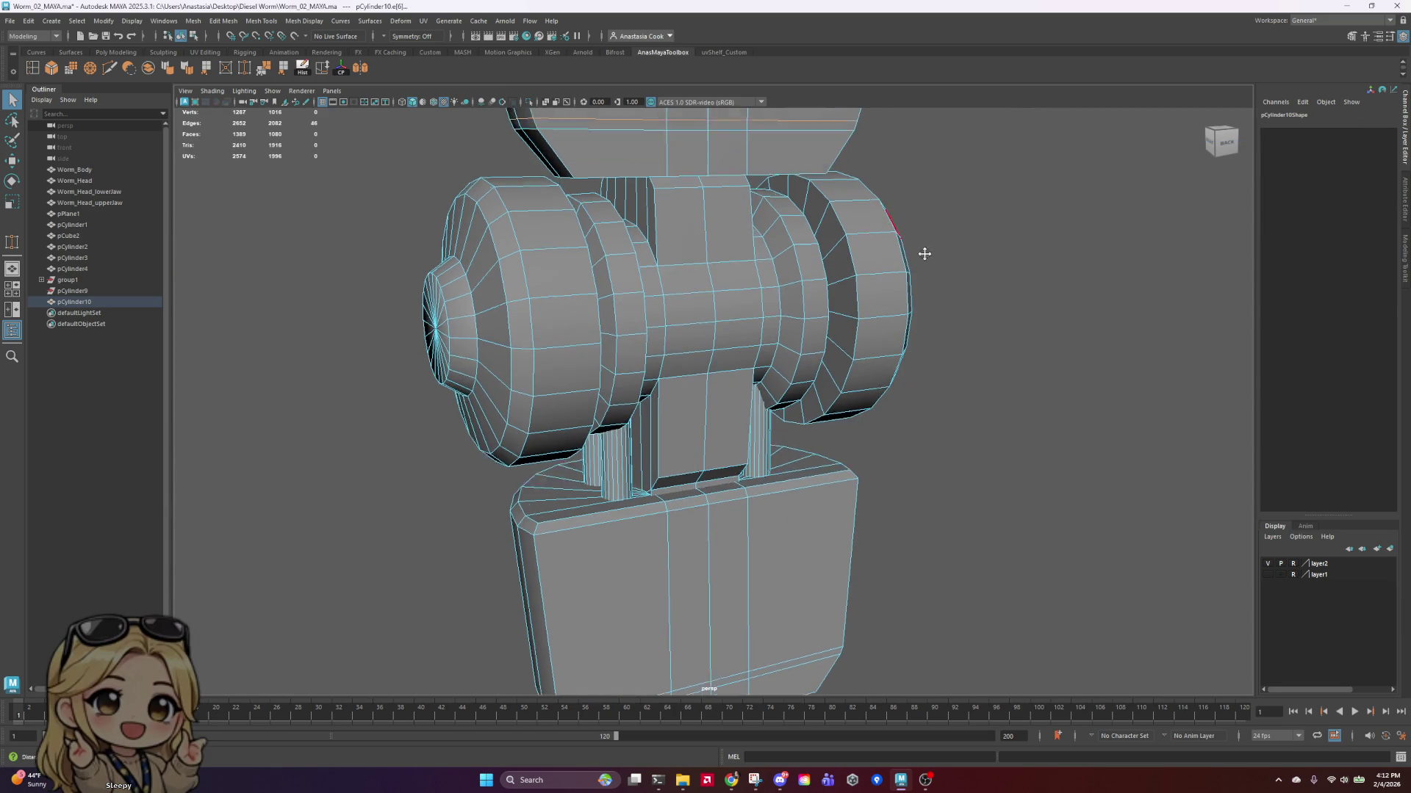
{"action": "middle_click_drag", "start_coordinate": [923, 249], "coordinate": [804, 257], "text": "alt"}
{"action": "left_click", "coordinate": [795, 332]}
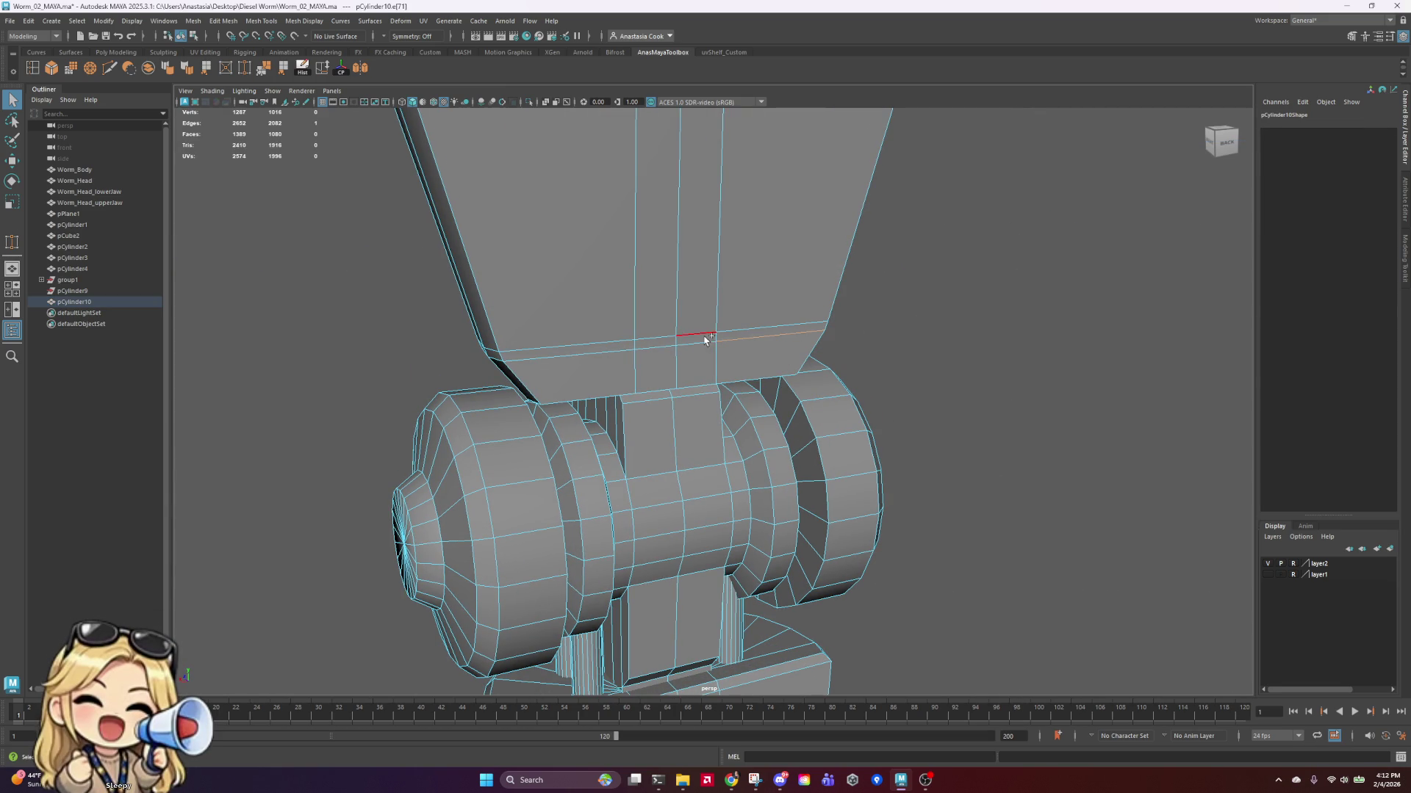
{"action": "left_click", "coordinate": [658, 350], "text": "shift"}
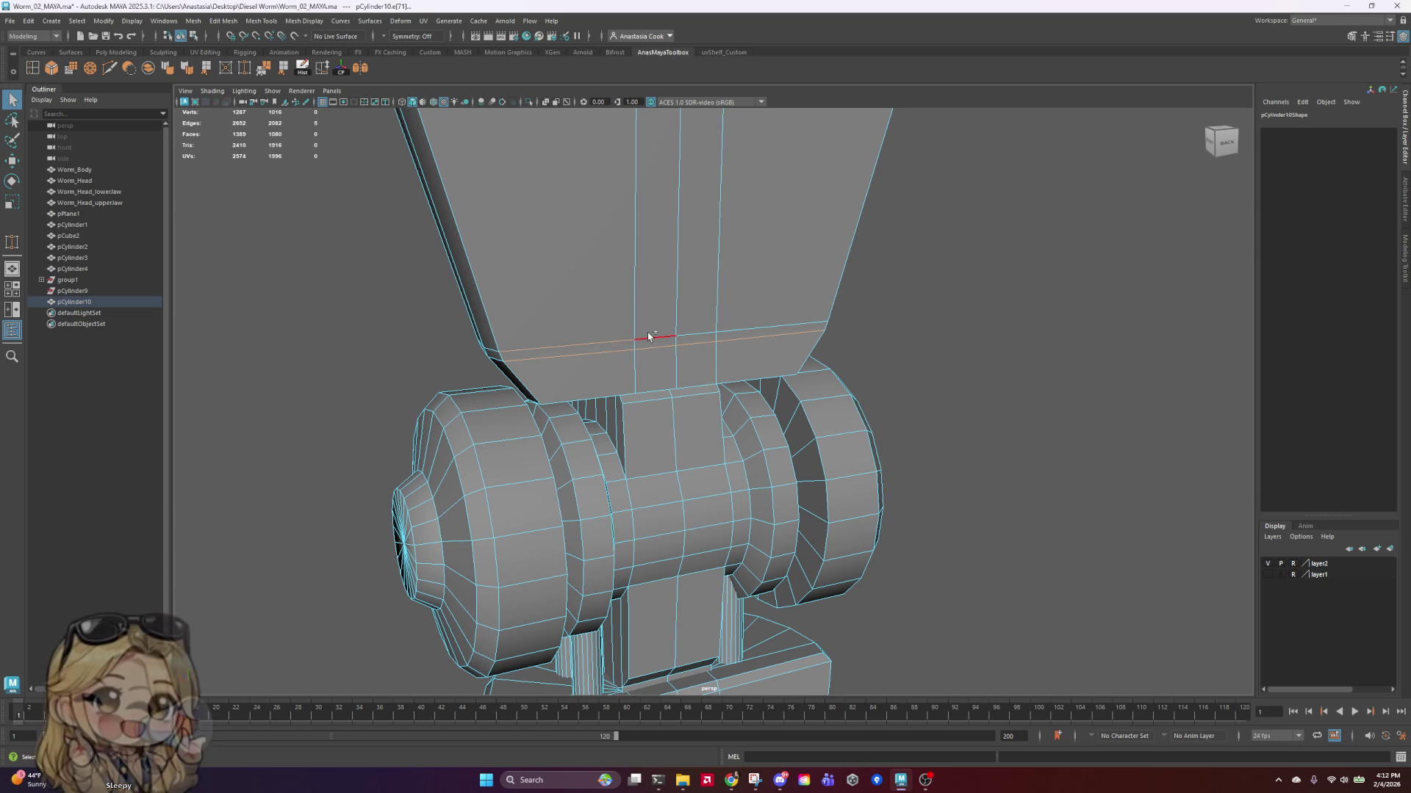
{"action": "left_click", "coordinate": [694, 328], "text": "shift"}
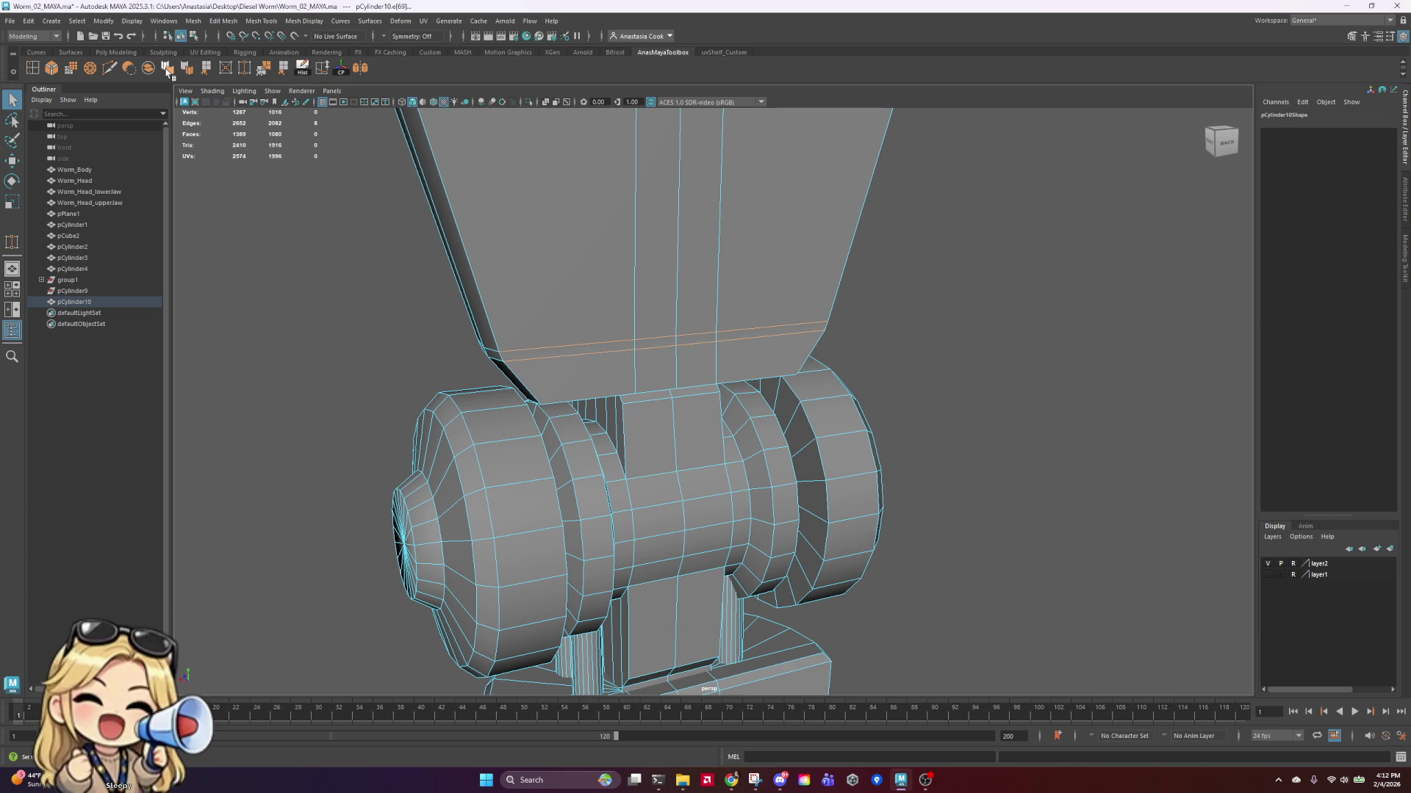
{"action": "left_click", "coordinate": [167, 68]}
Step: Return the mesh to object mode, clear the selection and view the whole model
{"action": "right_click_drag", "start_coordinate": [664, 299], "coordinate": [759, 271]}
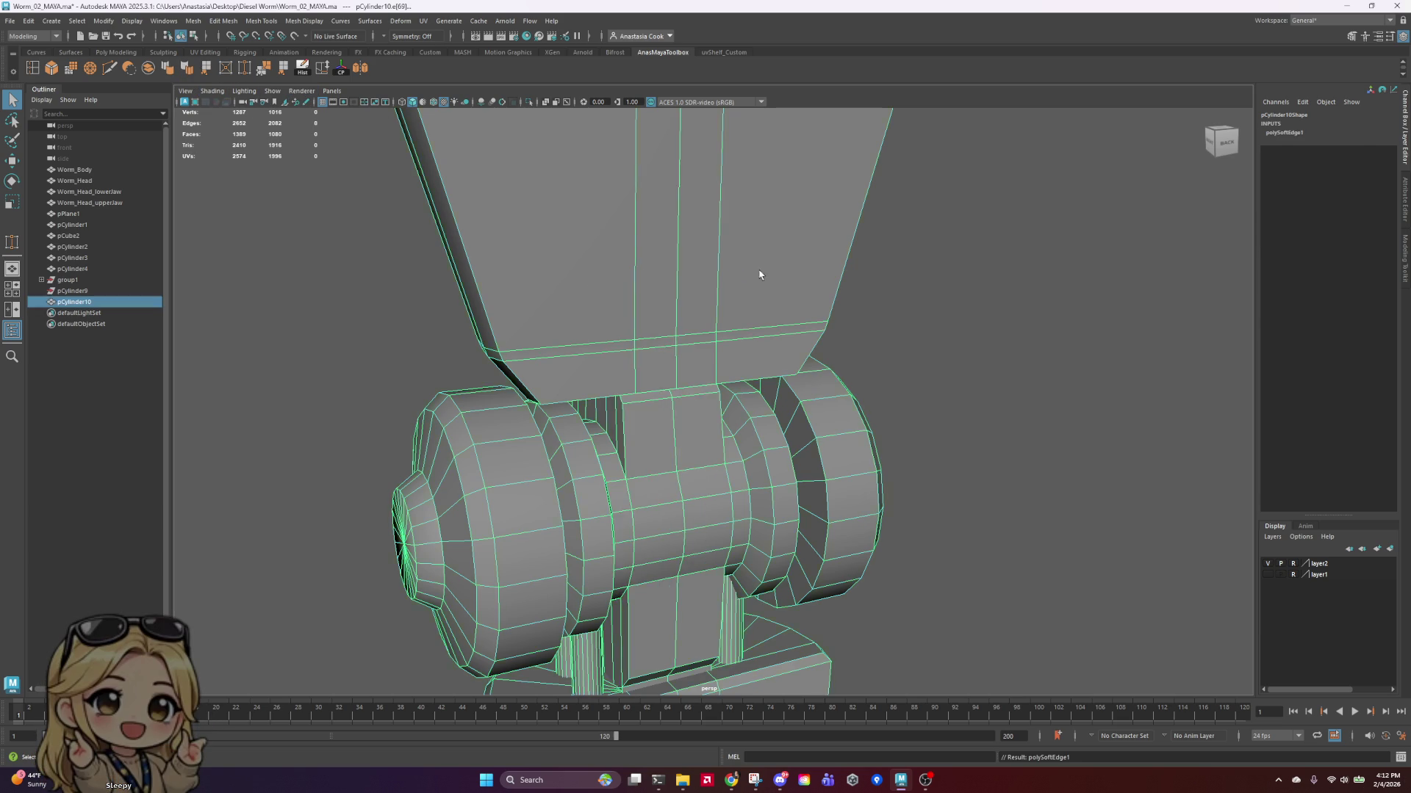
{"action": "left_click", "coordinate": [1011, 274]}
{"action": "scroll", "coordinate": [1011, 274], "scroll_direction": "down", "scroll_amount": 5}
{"action": "left_click_drag", "start_coordinate": [1011, 274], "coordinate": [994, 317], "text": "alt"}
{"action": "key", "text": "ctrl+s"}
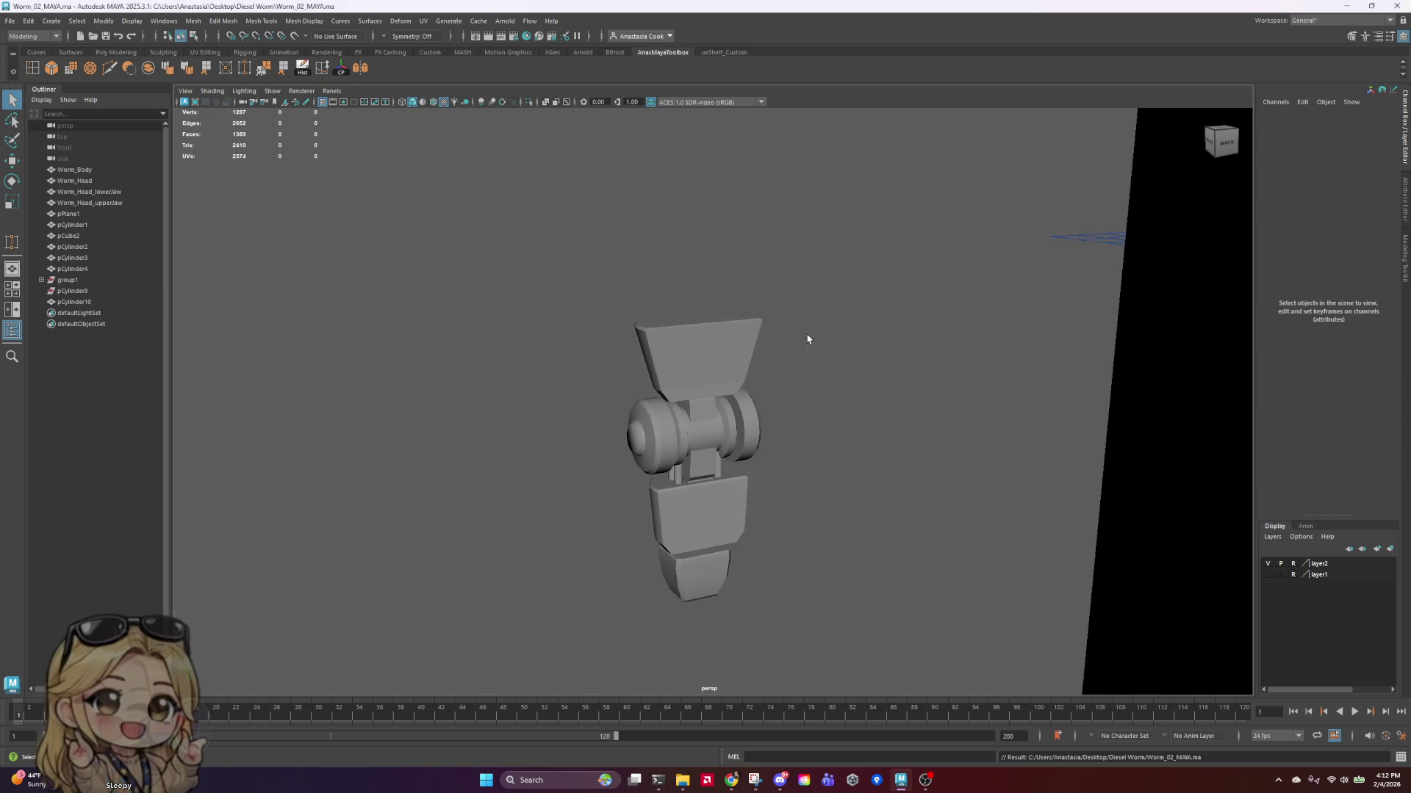
{"action": "mouse_move", "coordinate": [712, 428]}
{"action": "left_mouse_down", "text": "alt"}
{"action": "mouse_move", "coordinate": [967, 460]}
{"action": "mouse_move", "coordinate": [935, 476]}
{"action": "mouse_move", "coordinate": [747, 482]}
{"action": "mouse_move", "coordinate": [907, 472]}
{"action": "mouse_move", "coordinate": [875, 472]}
{"action": "mouse_move", "coordinate": [817, 523]}
{"action": "left_mouse_up", "text": "alt"}
{"action": "scroll", "coordinate": [817, 523], "scroll_direction": "down", "scroll_amount": 3}
{"action": "left_click", "coordinate": [731, 409]}
{"action": "scroll", "coordinate": [923, 426], "scroll_direction": "down", "scroll_amount": 3}
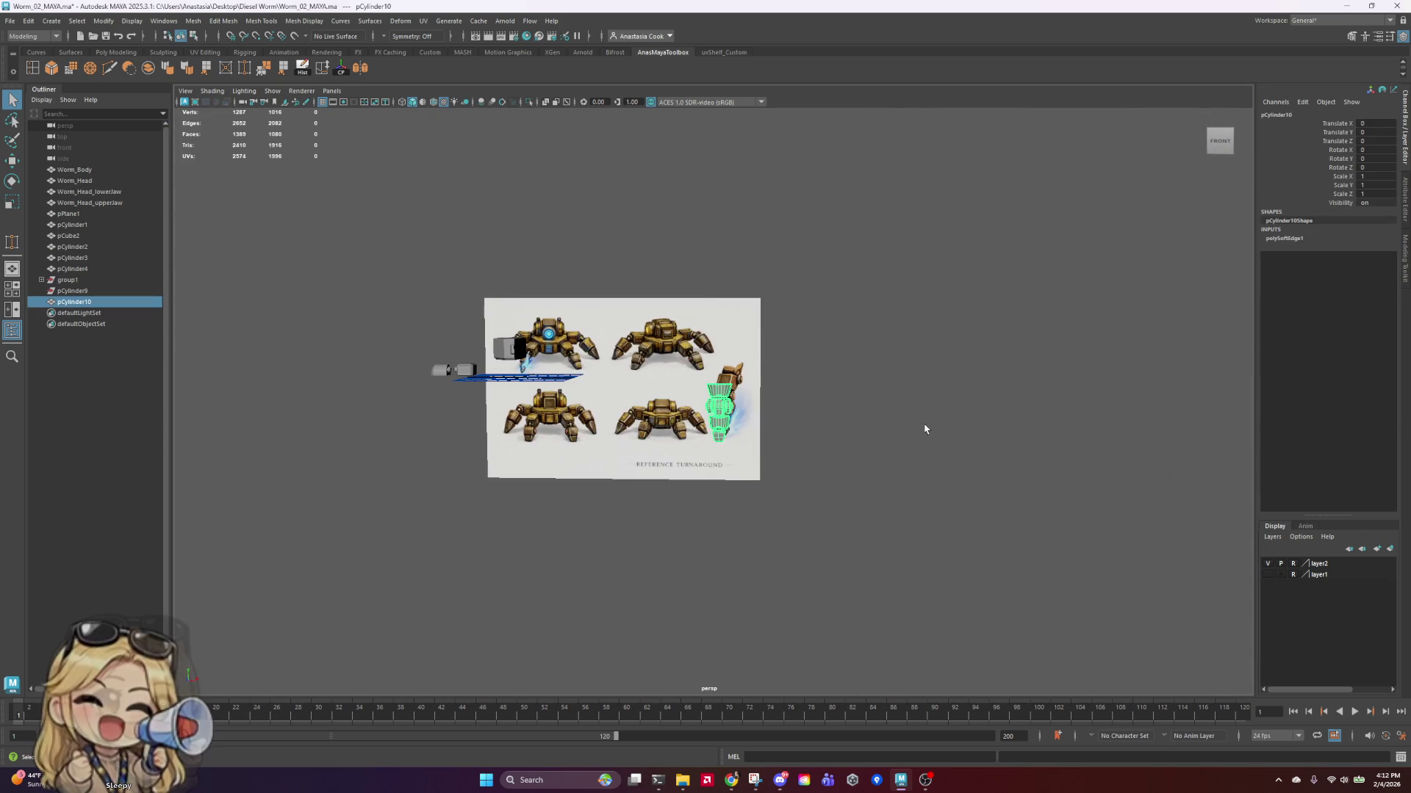
{"action": "left_click", "coordinate": [923, 426]}
{"action": "scroll", "coordinate": [760, 479], "scroll_direction": "up", "scroll_amount": 5}
{"action": "scroll", "coordinate": [760, 479], "scroll_direction": "up", "scroll_amount": 3}
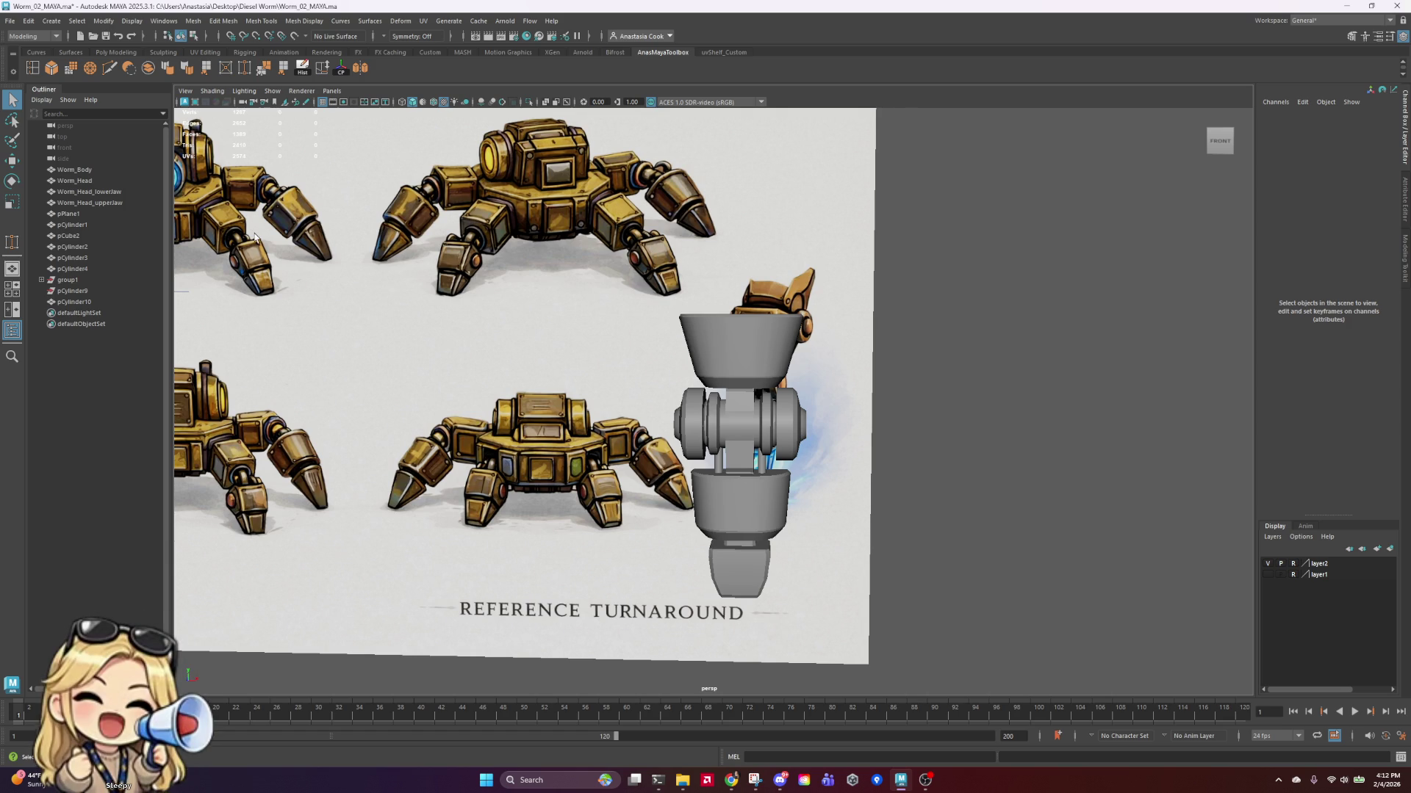
{"action": "scroll", "coordinate": [434, 208], "scroll_direction": "down", "scroll_amount": 2}
{"action": "scroll", "coordinate": [734, 367], "scroll_direction": "up", "scroll_amount": 4}
{"action": "scroll", "coordinate": [766, 326], "scroll_direction": "down", "scroll_amount": 2}
{"action": "left_click", "coordinate": [766, 325]}
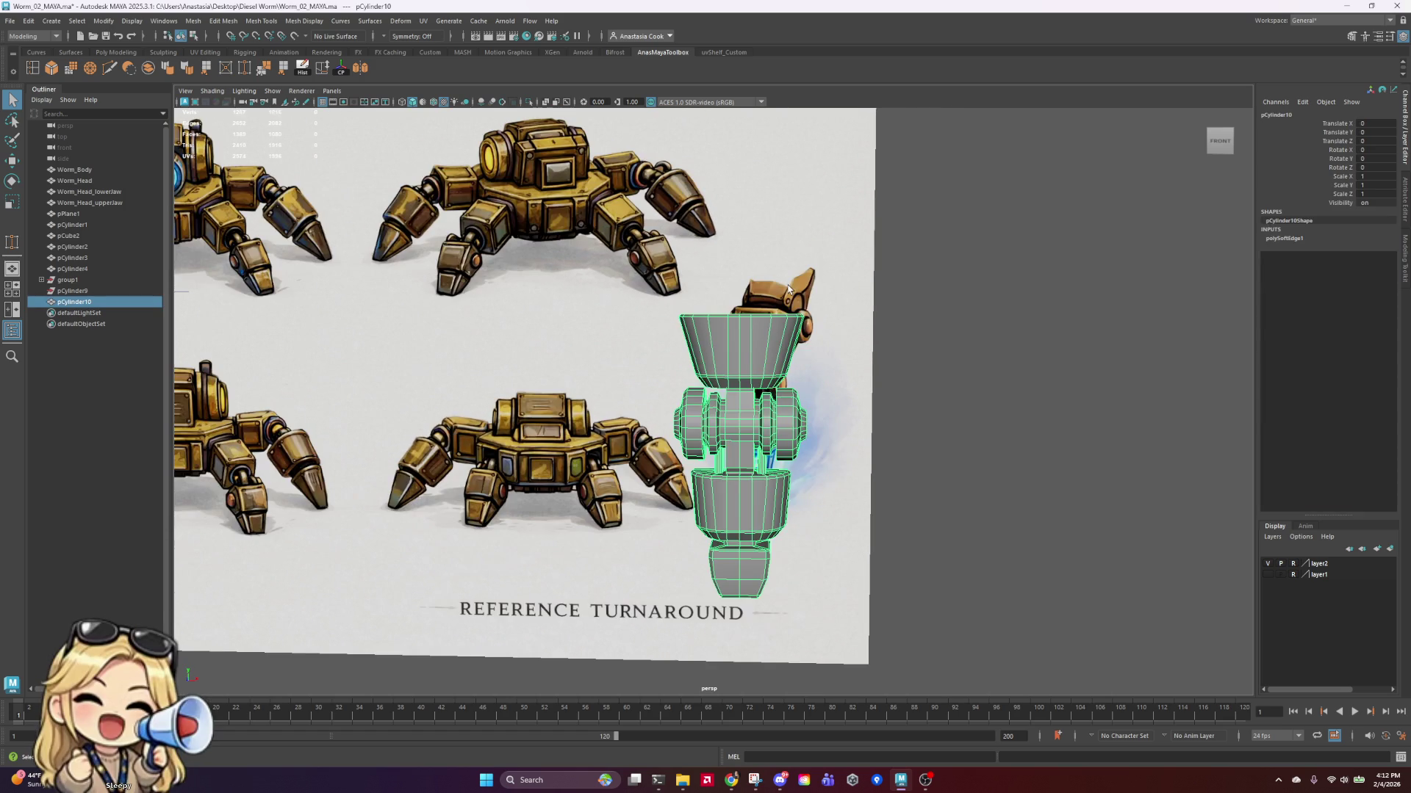
Step: Select the top funnel faces and move them upward along Y
{"action": "right_click", "coordinate": [767, 326]}
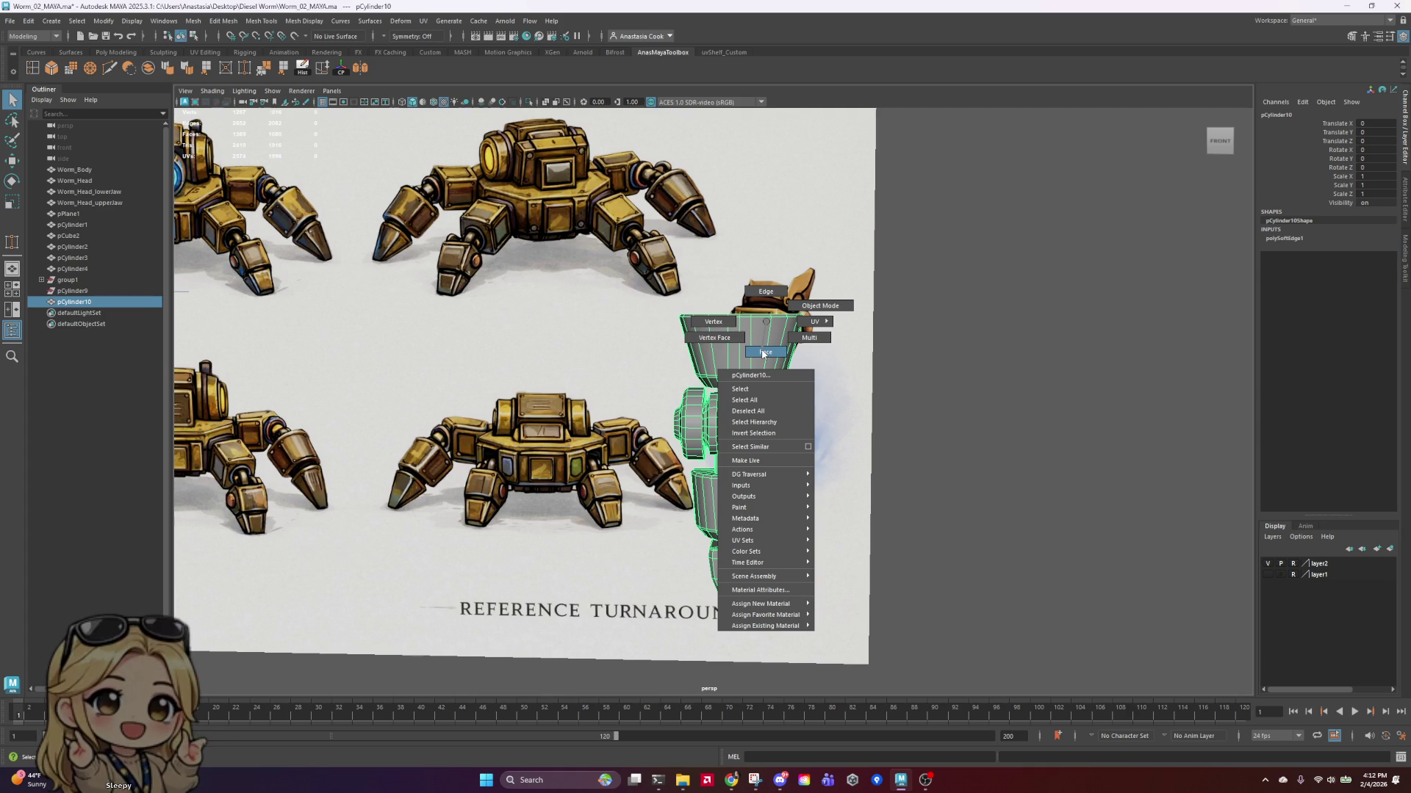
{"action": "right_click_drag", "start_coordinate": [728, 321], "coordinate": [765, 352]}
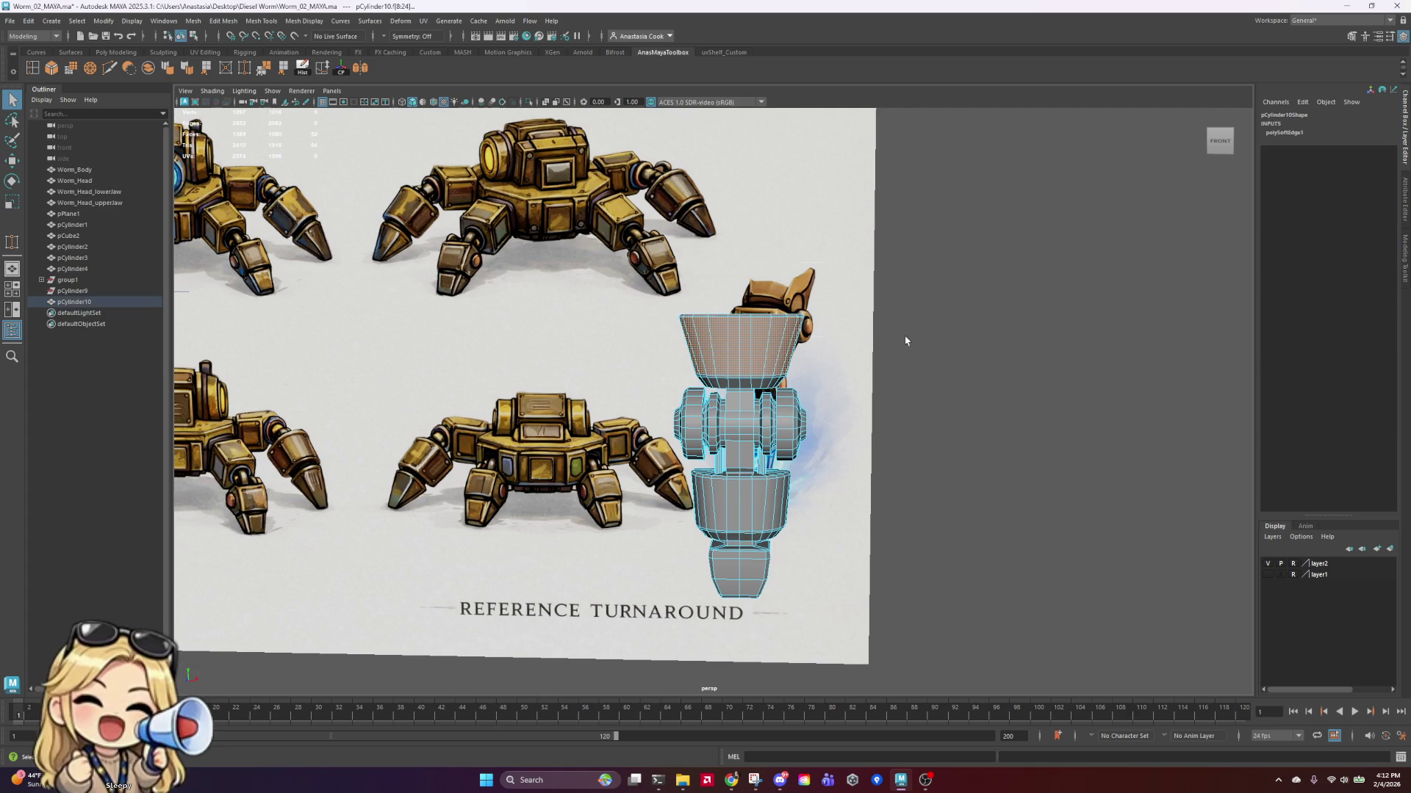
{"action": "left_click_drag", "start_coordinate": [898, 361], "coordinate": [848, 379]}
{"action": "key", "text": "e"}
{"action": "key", "text": "w"}
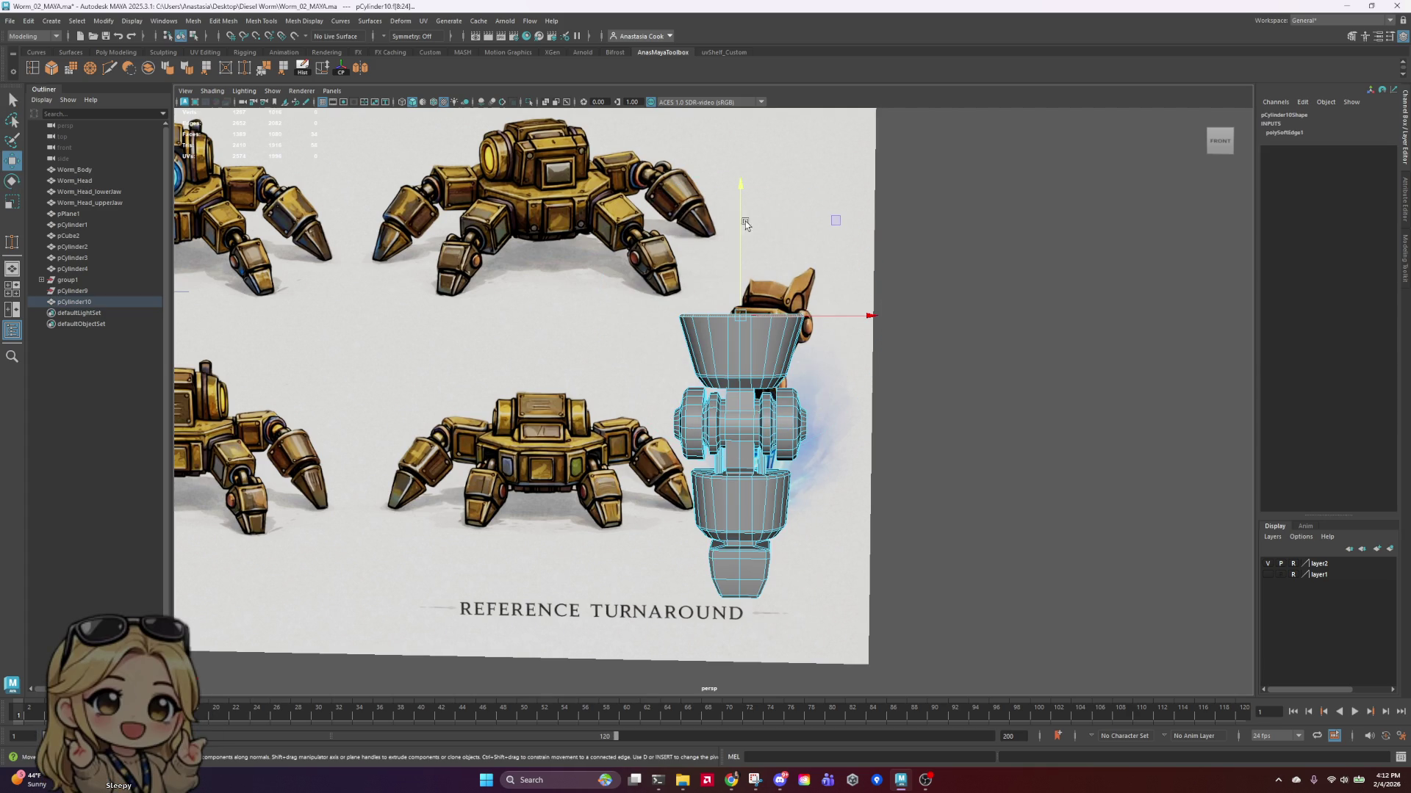
{"action": "left_click_drag", "start_coordinate": [740, 236], "coordinate": [738, 209]}
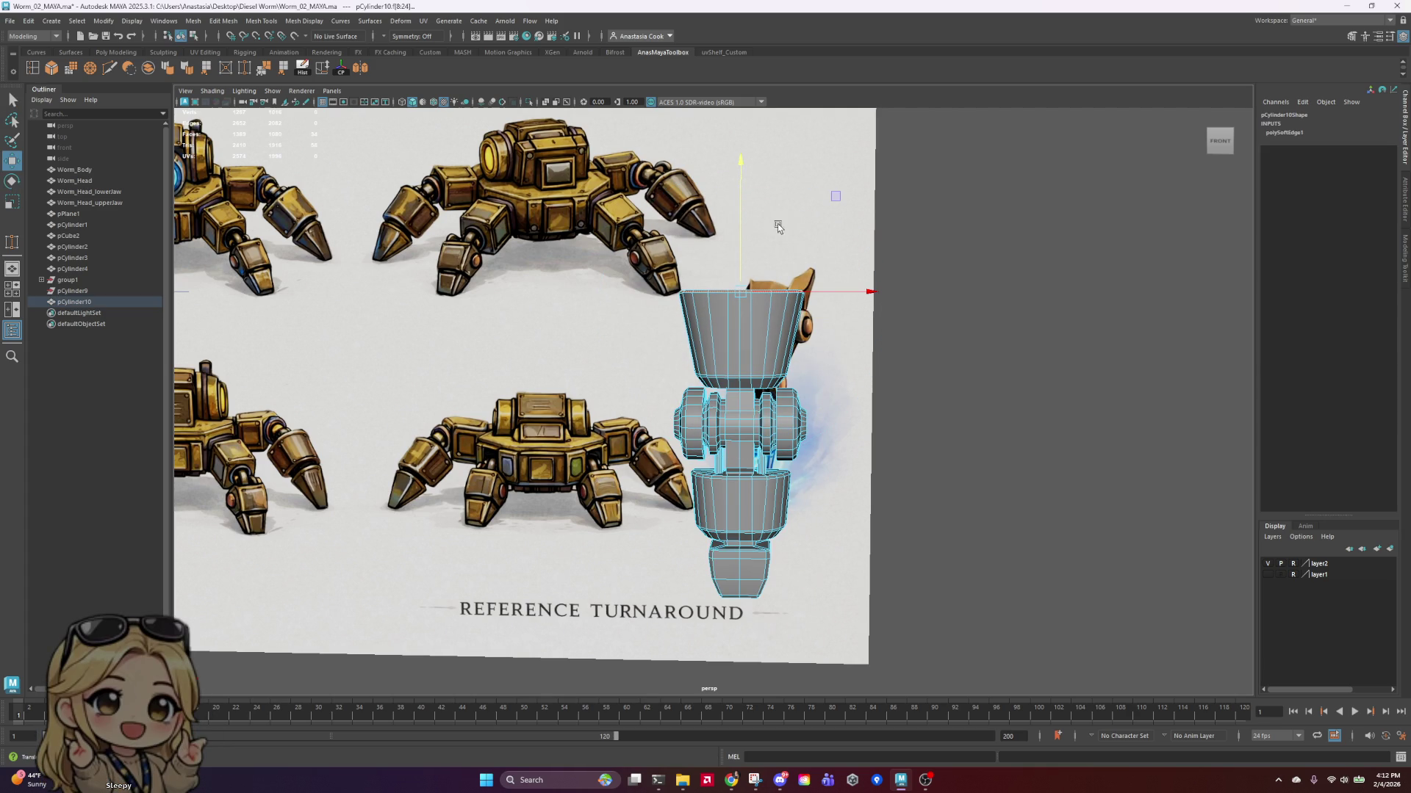
Step: Orbit above and behind the model to inspect the stretched funnel and joint
{"action": "mouse_move", "coordinate": [1007, 415]}
{"action": "left_mouse_down", "text": "alt"}
{"action": "mouse_move", "coordinate": [891, 472]}
{"action": "mouse_move", "coordinate": [803, 431]}
{"action": "mouse_move", "coordinate": [734, 478]}
{"action": "mouse_move", "coordinate": [778, 485]}
{"action": "mouse_move", "coordinate": [765, 412]}
{"action": "mouse_move", "coordinate": [778, 451]}
{"action": "left_mouse_up", "text": "alt"}
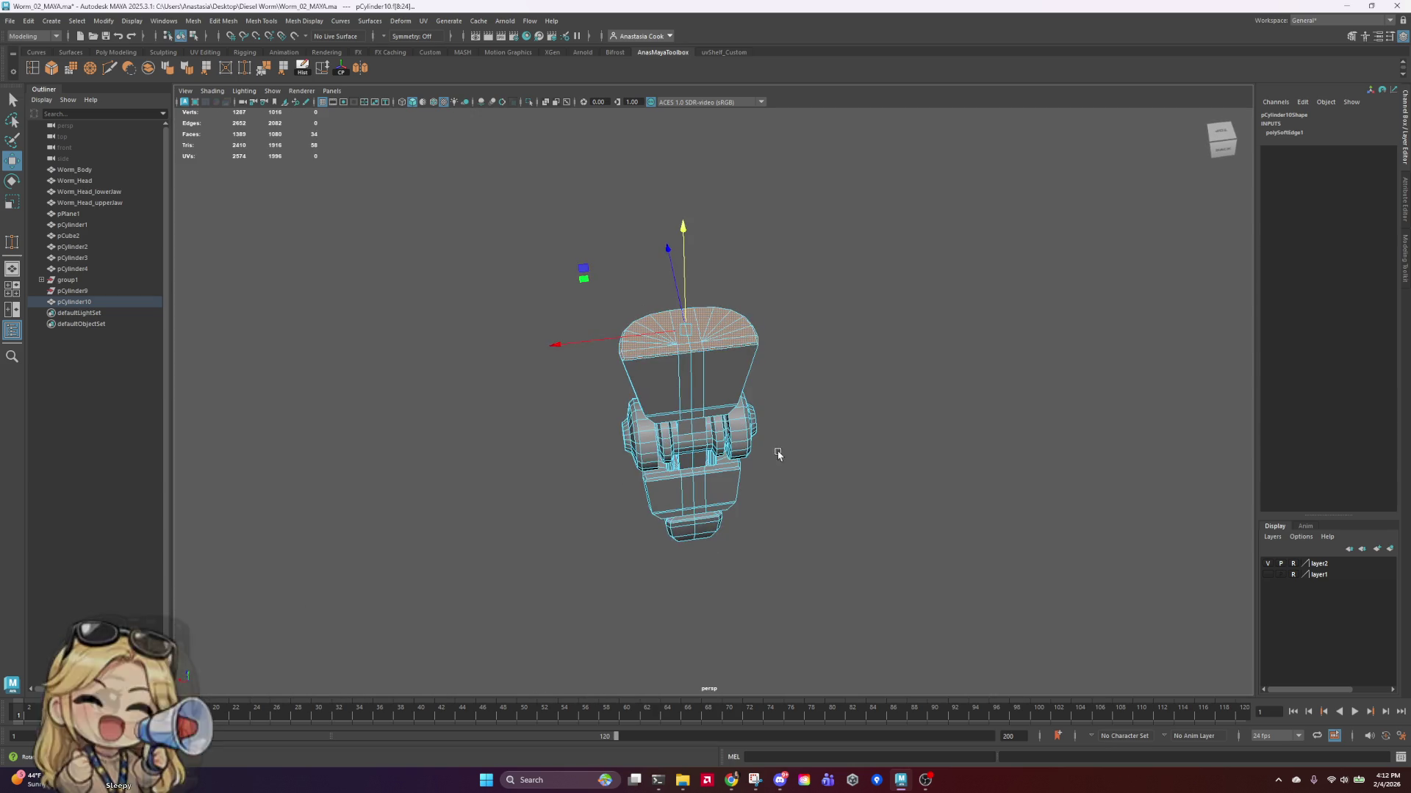
{"action": "scroll", "coordinate": [778, 450], "scroll_direction": "up", "scroll_amount": 5}
{"action": "mouse_move", "coordinate": [939, 370]}
{"action": "left_mouse_down", "text": "alt"}
{"action": "mouse_move", "coordinate": [951, 353]}
{"action": "mouse_move", "coordinate": [909, 261]}
{"action": "mouse_move", "coordinate": [868, 447]}
{"action": "left_mouse_up", "text": "alt"}
{"action": "right_click_drag", "start_coordinate": [765, 423], "coordinate": [717, 421]}
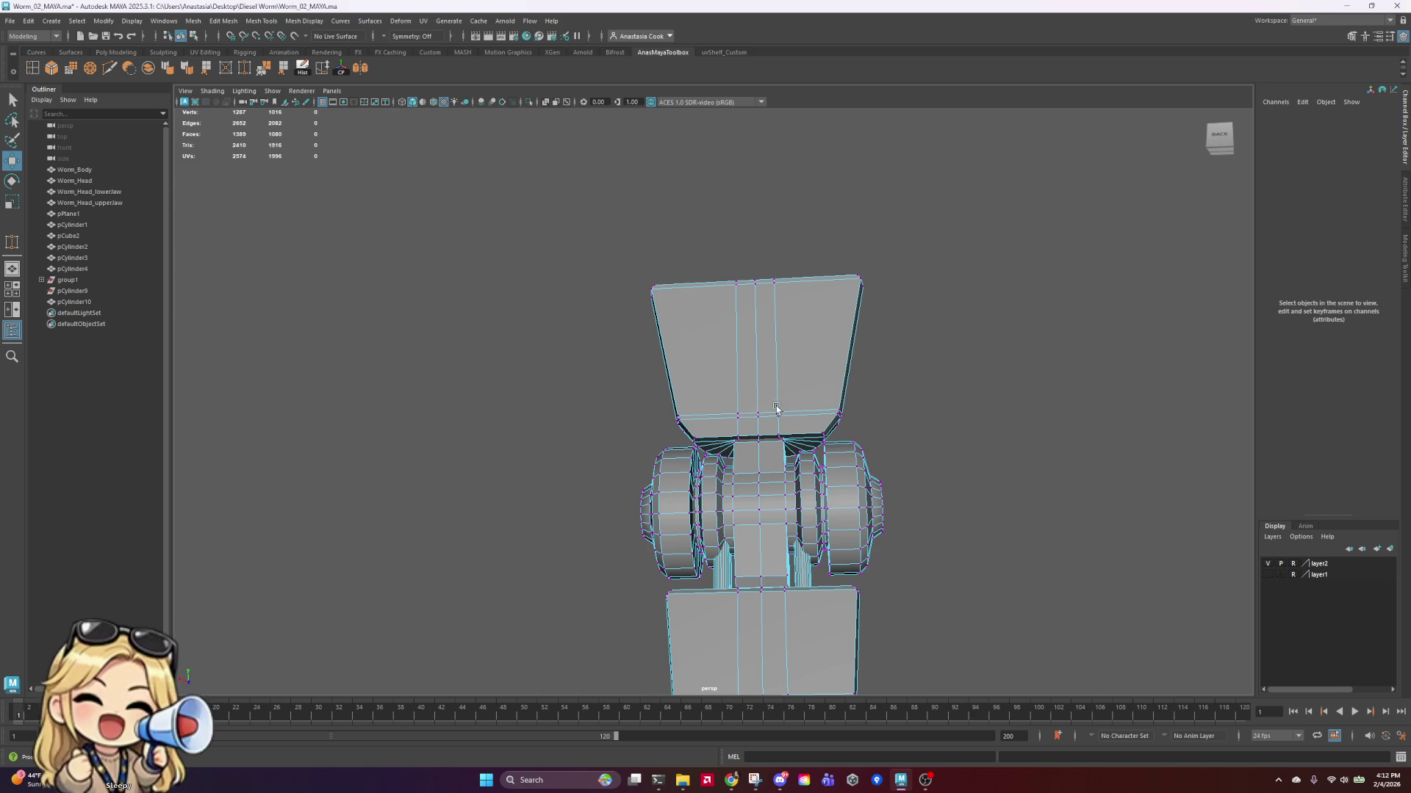
{"action": "scroll", "coordinate": [802, 488], "scroll_direction": "up", "scroll_amount": 5}
{"action": "mouse_move", "coordinate": [781, 390]}
{"action": "left_mouse_down", "text": "alt"}
{"action": "mouse_move", "coordinate": [812, 365]}
{"action": "mouse_move", "coordinate": [683, 346]}
{"action": "mouse_move", "coordinate": [676, 415]}
{"action": "mouse_move", "coordinate": [694, 389]}
{"action": "left_mouse_up", "text": "alt"}
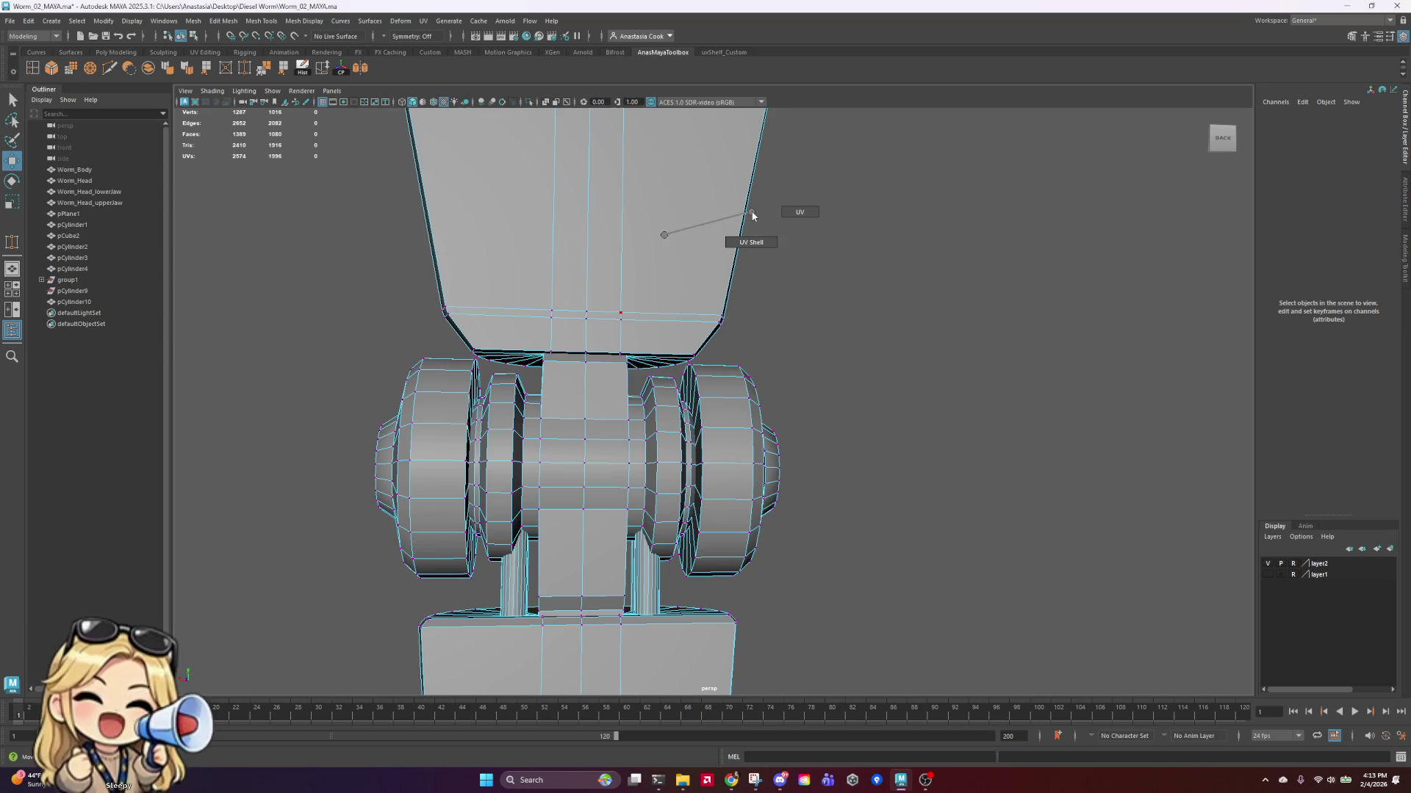
Step: Select the upper funnel and isolate it on its own
{"action": "right_click", "coordinate": [674, 204]}
{"action": "mouse_move", "coordinate": [675, 206]}
{"action": "right_mouse_down"}
{"action": "mouse_move", "coordinate": [709, 184]}
{"action": "mouse_move", "coordinate": [699, 209]}
{"action": "right_mouse_up"}
{"action": "double_click", "coordinate": [699, 209]}
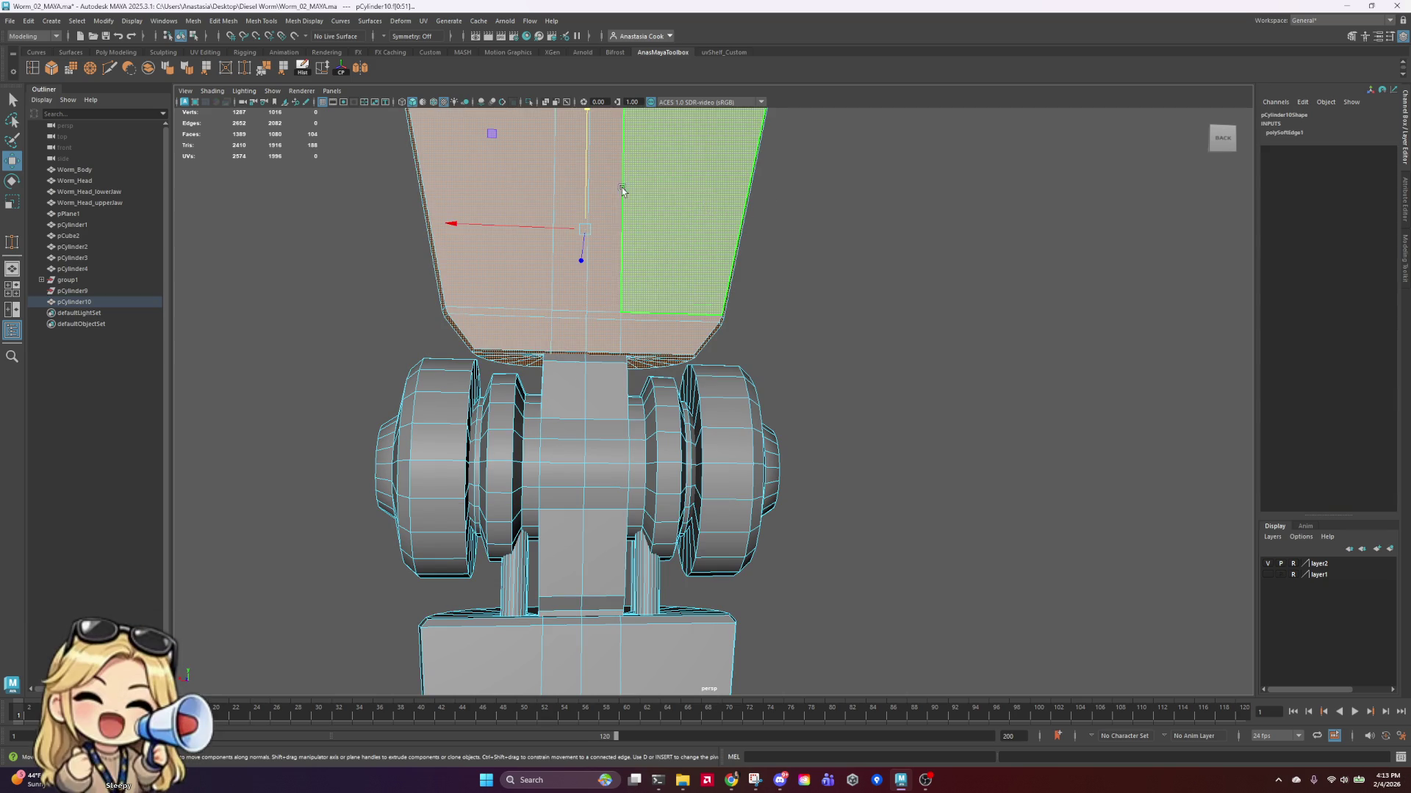
{"action": "left_click", "coordinate": [529, 102]}
{"action": "mouse_move", "coordinate": [602, 243]}
{"action": "left_mouse_down", "text": "alt"}
{"action": "mouse_move", "coordinate": [641, 263]}
{"action": "mouse_move", "coordinate": [941, 311]}
{"action": "mouse_move", "coordinate": [592, 412]}
{"action": "mouse_move", "coordinate": [717, 425]}
{"action": "mouse_move", "coordinate": [727, 482]}
{"action": "mouse_move", "coordinate": [759, 340]}
{"action": "mouse_move", "coordinate": [672, 411]}
{"action": "left_mouse_up", "text": "alt"}
Step: Try collapsing two funnel cap edges, then undo the collapse
{"action": "left_click", "coordinate": [664, 395]}
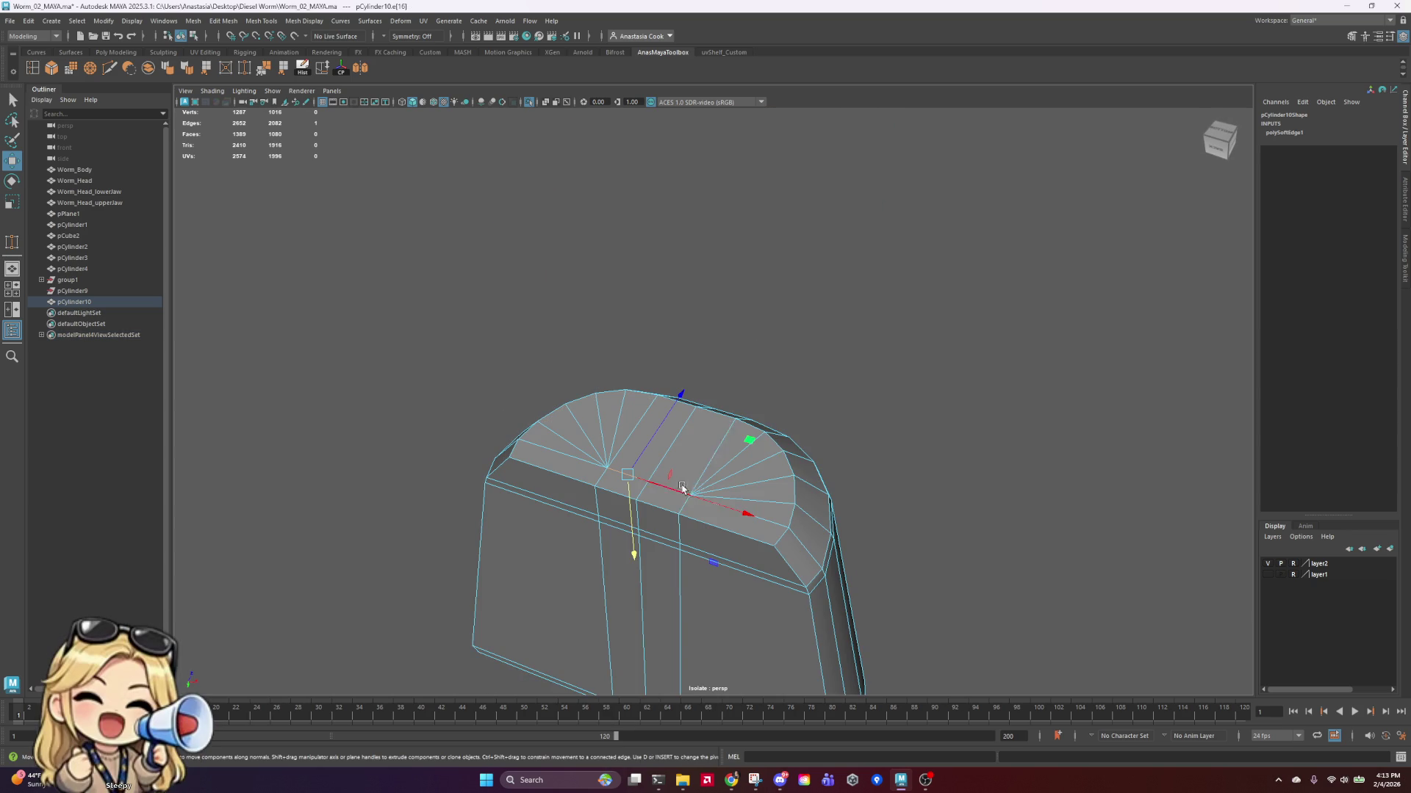
{"action": "mouse_move", "coordinate": [672, 485]}
{"action": "left_mouse_down", "text": "alt"}
{"action": "mouse_move", "coordinate": [667, 594]}
{"action": "mouse_move", "coordinate": [720, 486]}
{"action": "left_mouse_up", "text": "alt"}
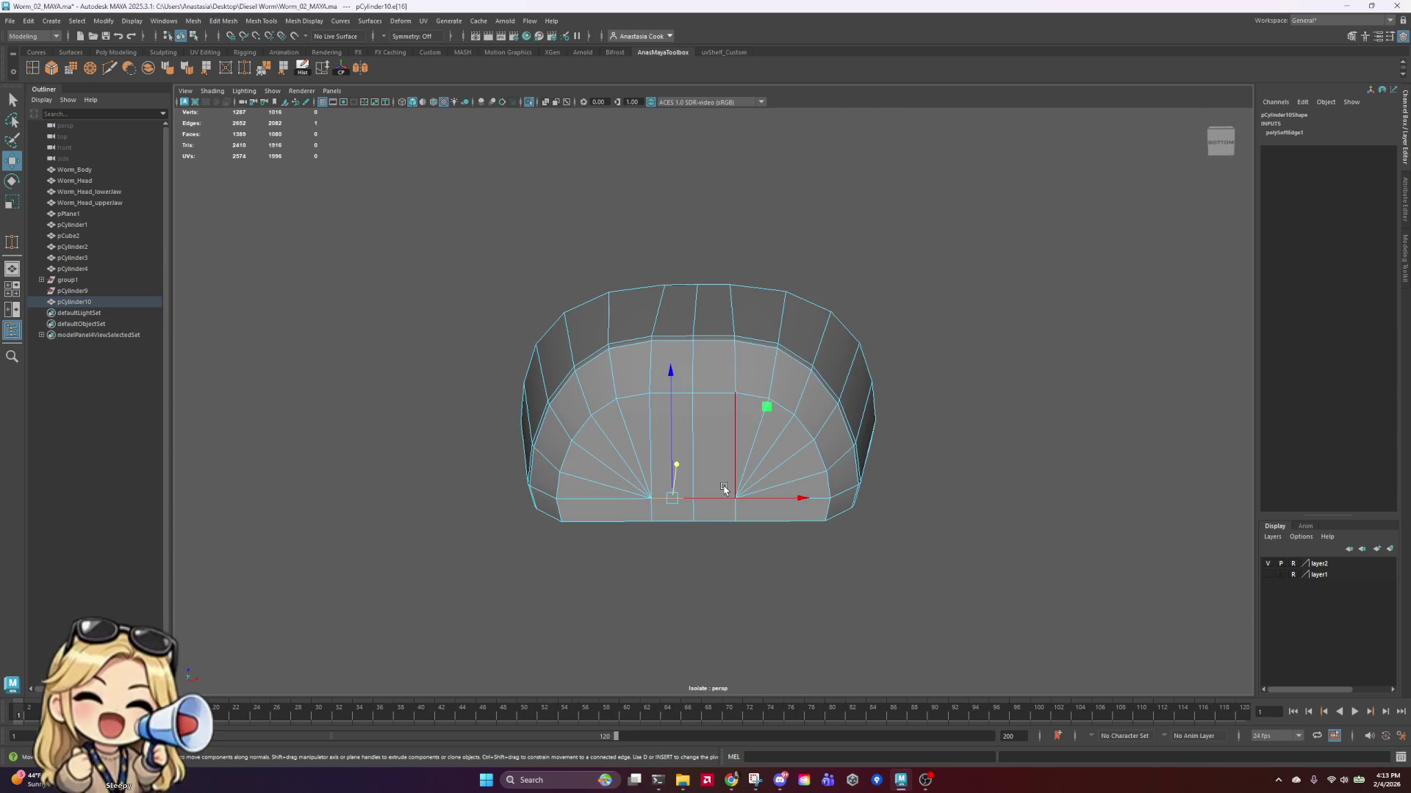
{"action": "left_click", "coordinate": [720, 486], "text": "shift"}
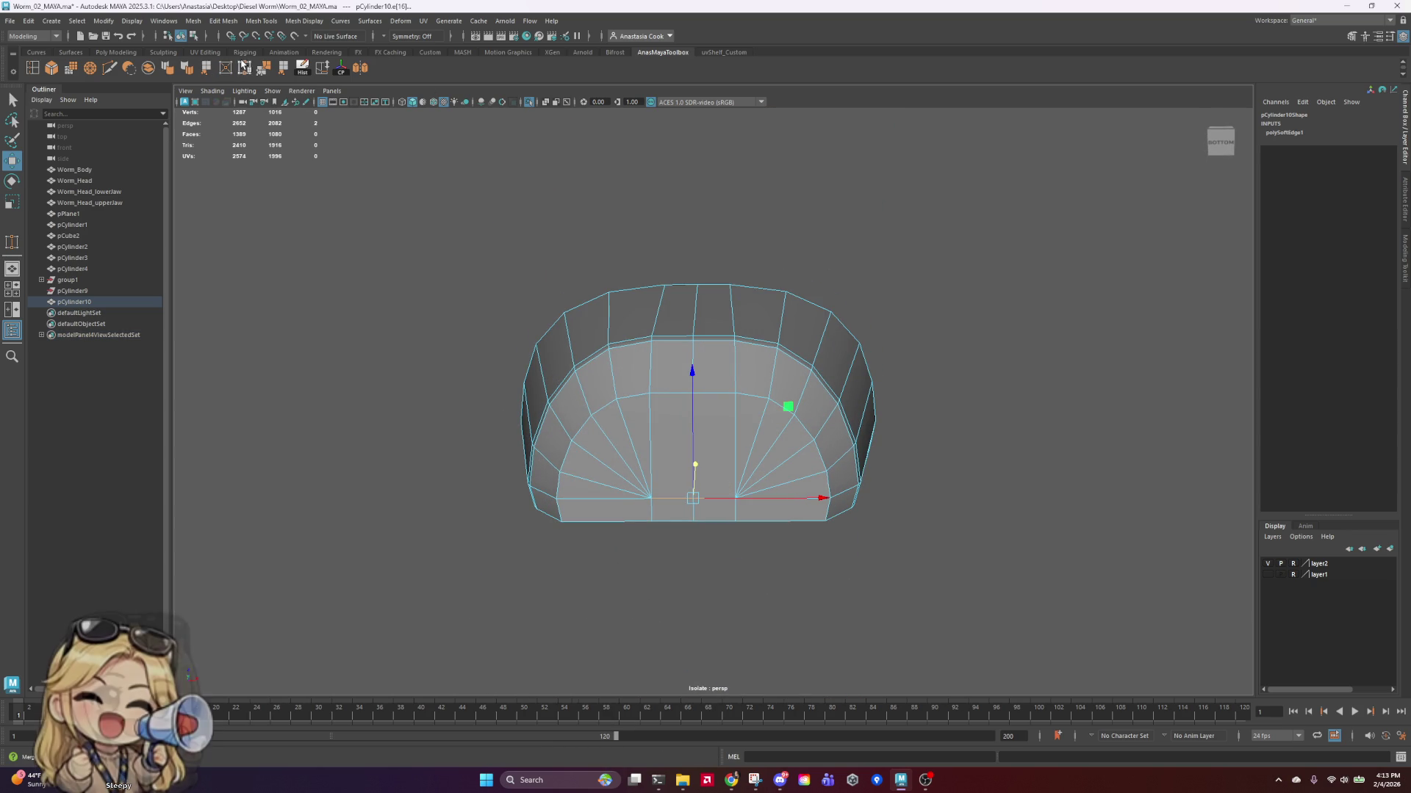
{"action": "left_click", "coordinate": [226, 68]}
{"action": "key", "text": "ctrl+z"}
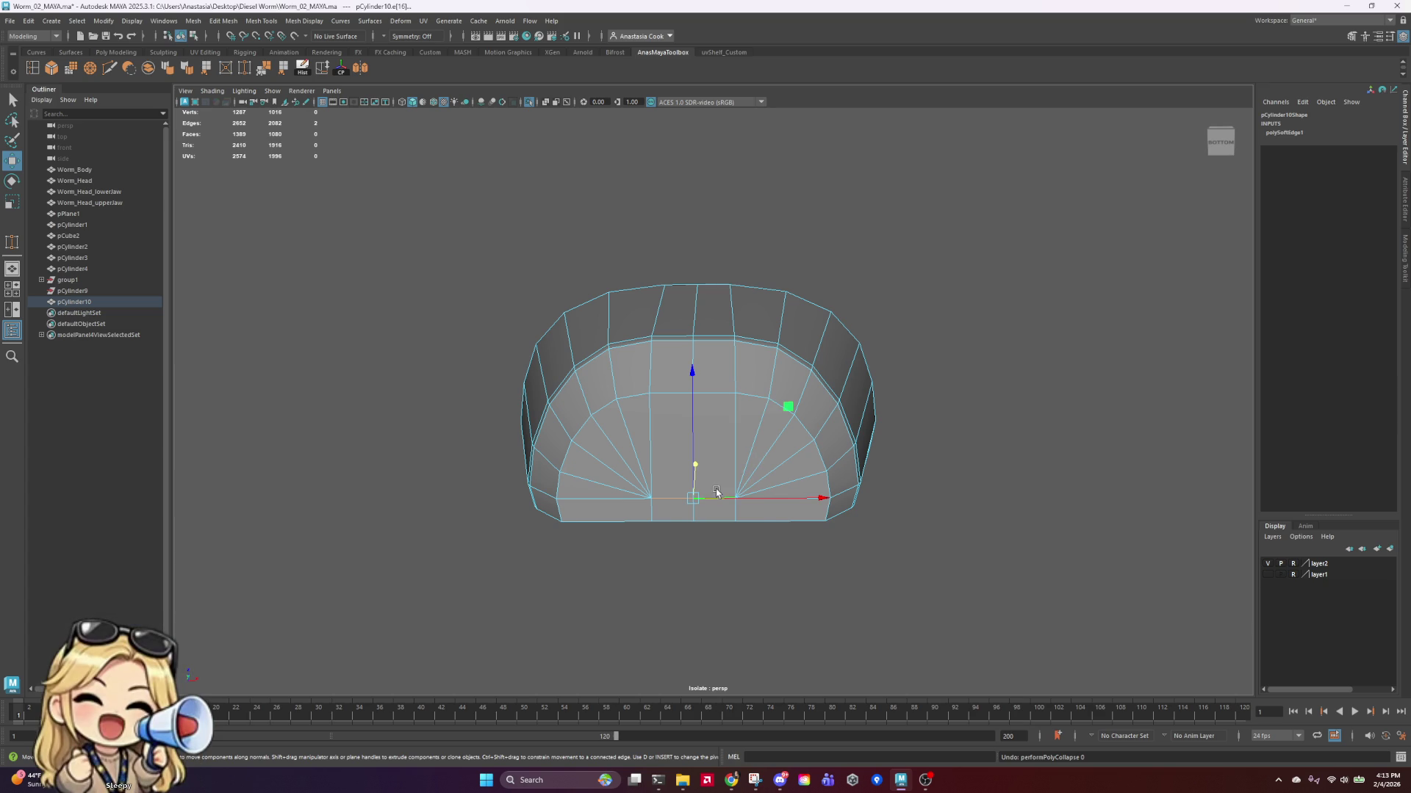
Step: Target-weld the bottom and centre-edge cap vertices into the centre vertex
{"action": "right_click_drag", "start_coordinate": [720, 462], "coordinate": [664, 452]}
{"action": "left_click", "coordinate": [425, 139]}
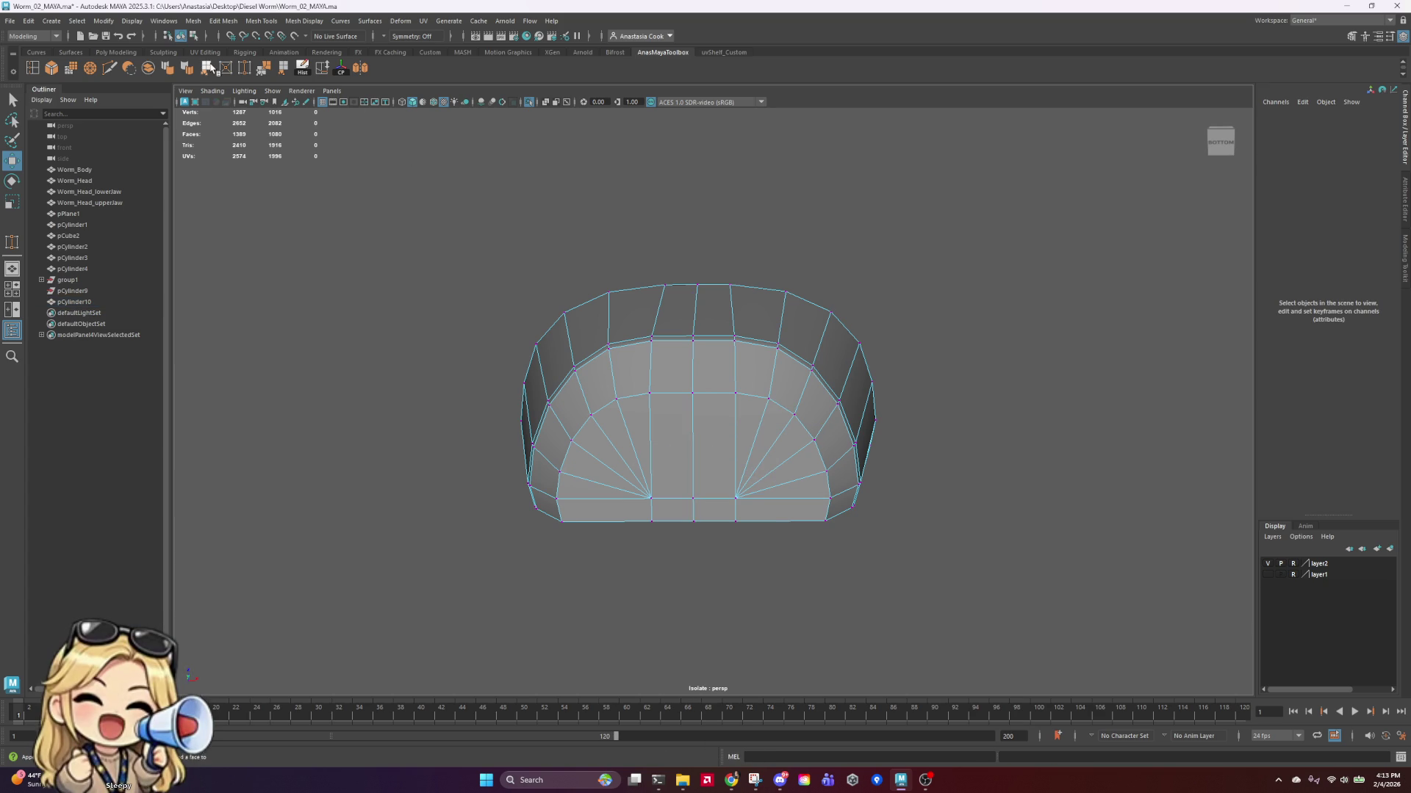
{"action": "left_click", "coordinate": [244, 67]}
{"action": "mouse_move", "coordinate": [691, 492]}
{"action": "left_mouse_down"}
{"action": "mouse_move", "coordinate": [727, 497]}
{"action": "mouse_move", "coordinate": [692, 498]}
{"action": "left_mouse_up"}
{"action": "left_click_drag", "start_coordinate": [680, 392], "coordinate": [692, 394]}
{"action": "left_click_drag", "start_coordinate": [734, 338], "coordinate": [693, 336]}
{"action": "mouse_move", "coordinate": [698, 345]}
{"action": "left_mouse_down", "text": "alt"}
{"action": "mouse_move", "coordinate": [779, 430]}
{"action": "mouse_move", "coordinate": [779, 345]}
{"action": "mouse_move", "coordinate": [819, 360]}
{"action": "left_mouse_up", "text": "alt"}
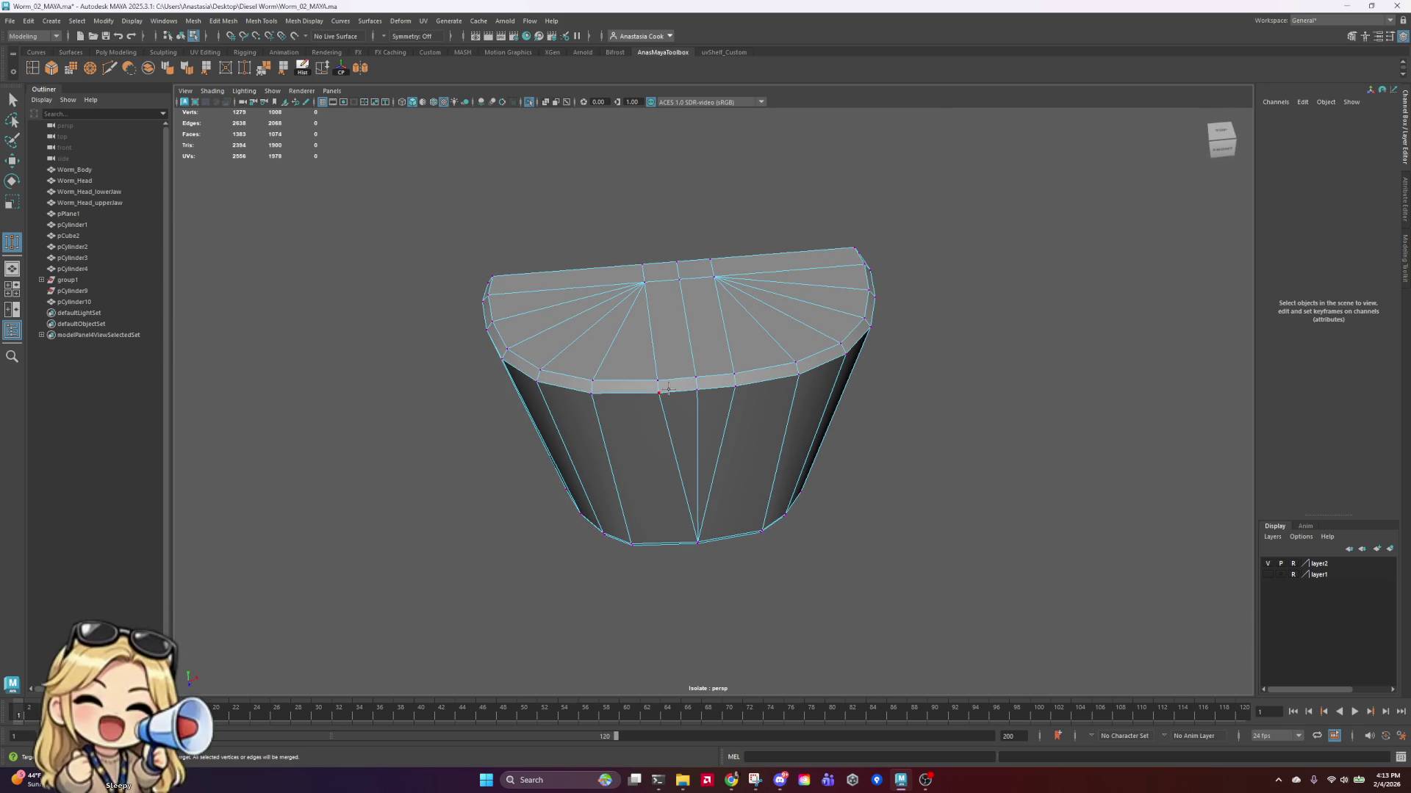
Step: Weld the remaining front and top-rim cap vertices, then show the whole model again
{"action": "mouse_move", "coordinate": [695, 388]}
{"action": "left_mouse_down"}
{"action": "mouse_move", "coordinate": [734, 375]}
{"action": "mouse_move", "coordinate": [695, 378]}
{"action": "left_mouse_up"}
{"action": "mouse_move", "coordinate": [666, 288]}
{"action": "left_mouse_down"}
{"action": "mouse_move", "coordinate": [684, 282]}
{"action": "mouse_move", "coordinate": [677, 262]}
{"action": "mouse_move", "coordinate": [670, 455]}
{"action": "mouse_move", "coordinate": [686, 564]}
{"action": "left_mouse_up"}
{"action": "mouse_move", "coordinate": [692, 396]}
{"action": "left_mouse_down", "text": "alt"}
{"action": "mouse_move", "coordinate": [730, 409]}
{"action": "mouse_move", "coordinate": [650, 344]}
{"action": "mouse_move", "coordinate": [679, 351]}
{"action": "left_mouse_up", "text": "alt"}
{"action": "mouse_move", "coordinate": [680, 352]}
{"action": "left_mouse_down", "text": "alt"}
{"action": "mouse_move", "coordinate": [646, 394]}
{"action": "mouse_move", "coordinate": [681, 403]}
{"action": "mouse_move", "coordinate": [679, 369]}
{"action": "left_mouse_up", "text": "alt"}
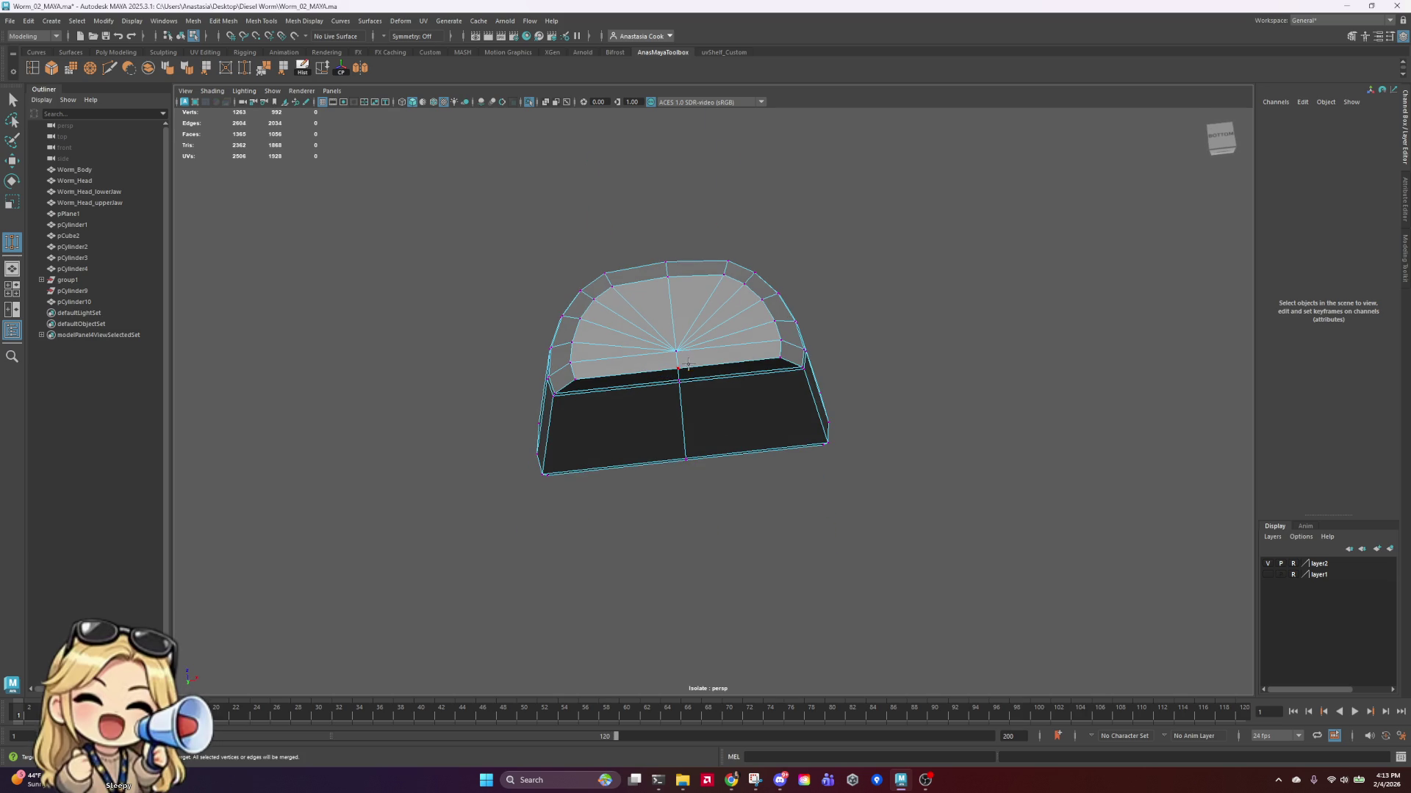
{"action": "left_click", "coordinate": [530, 100]}
{"action": "mouse_move", "coordinate": [873, 455]}
{"action": "left_mouse_down", "text": "alt"}
{"action": "mouse_move", "coordinate": [856, 473]}
{"action": "mouse_move", "coordinate": [835, 308]}
{"action": "mouse_move", "coordinate": [841, 459]}
{"action": "mouse_move", "coordinate": [837, 235]}
{"action": "left_mouse_up", "text": "alt"}
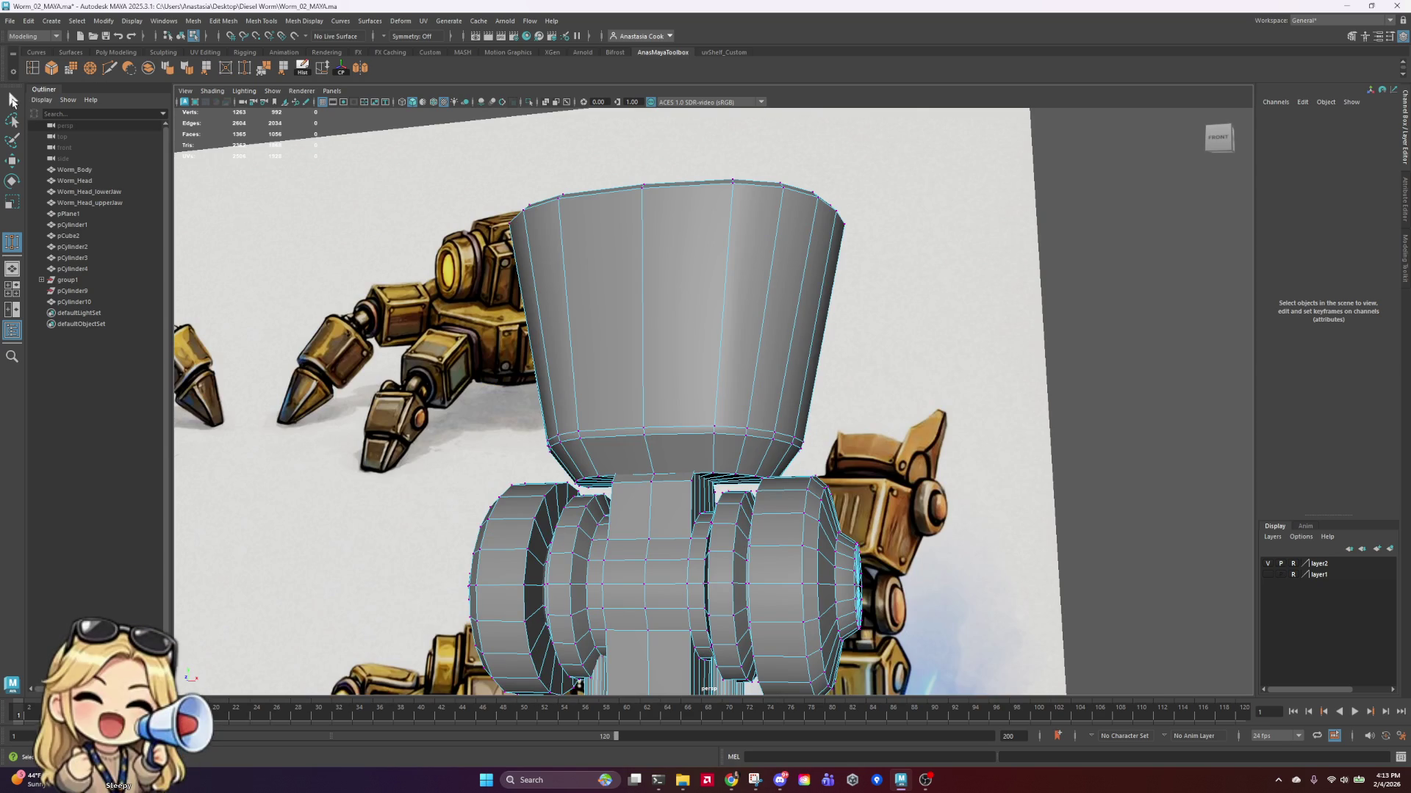
Step: Save the scene and delete pCylinder10's construction history
{"action": "left_click", "coordinate": [12, 101]}
{"action": "key", "text": "ctrl+s"}
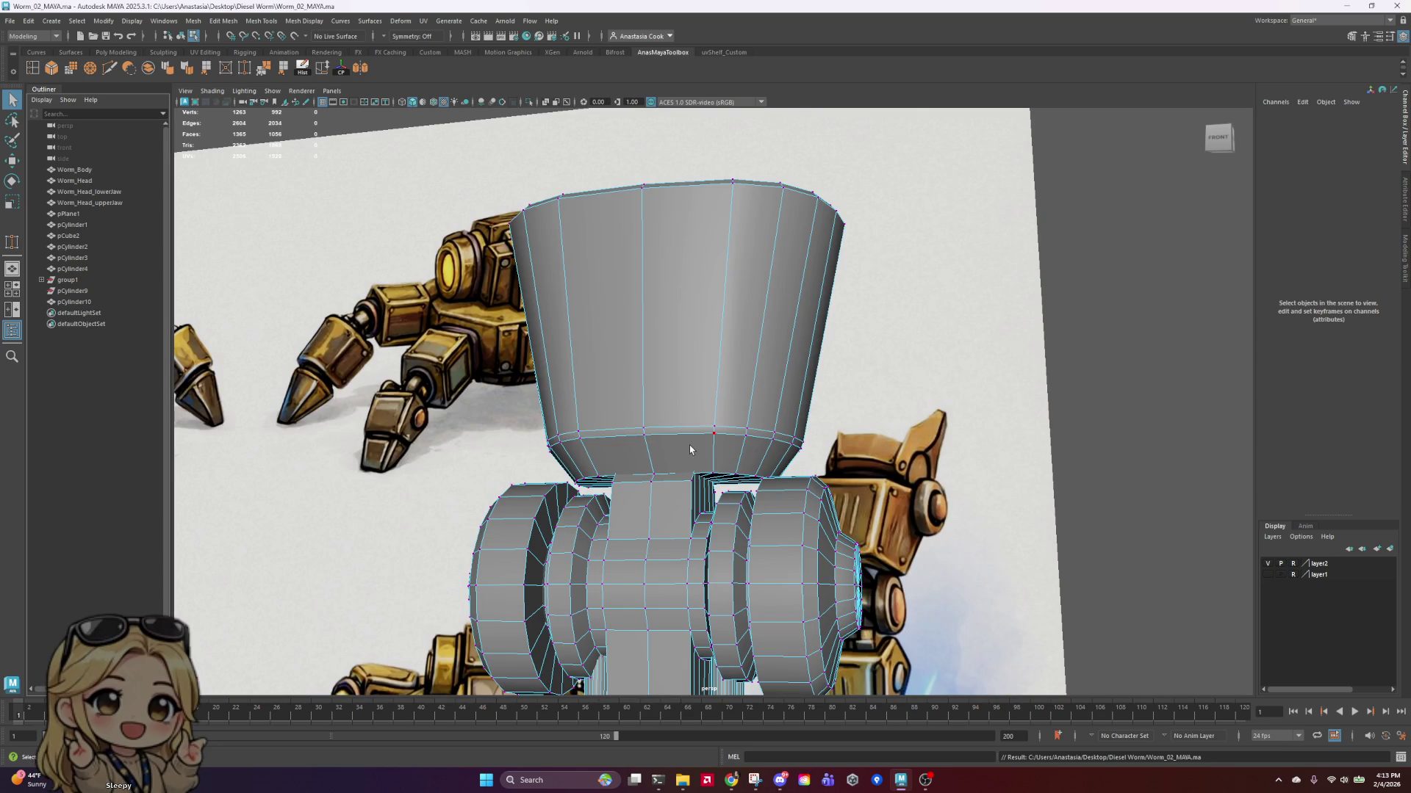
{"action": "right_click_drag", "start_coordinate": [816, 286], "coordinate": [790, 254]}
{"action": "scroll", "coordinate": [791, 254], "scroll_direction": "down", "scroll_amount": 3}
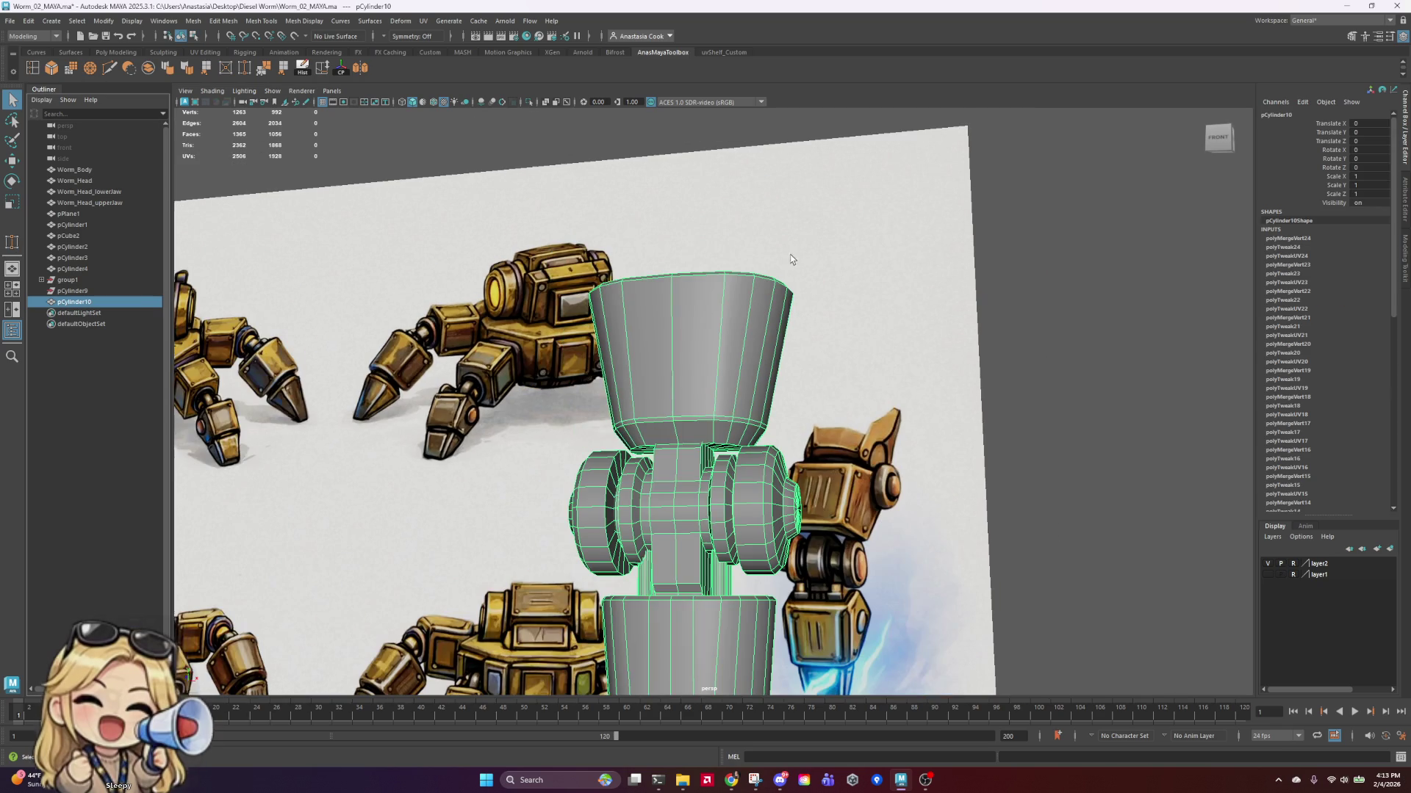
{"action": "left_click", "coordinate": [302, 68]}
Step: Reframe the body segment against the reference sheet in a side view and reselect it
{"action": "scroll", "coordinate": [822, 420], "scroll_direction": "down", "scroll_amount": 5}
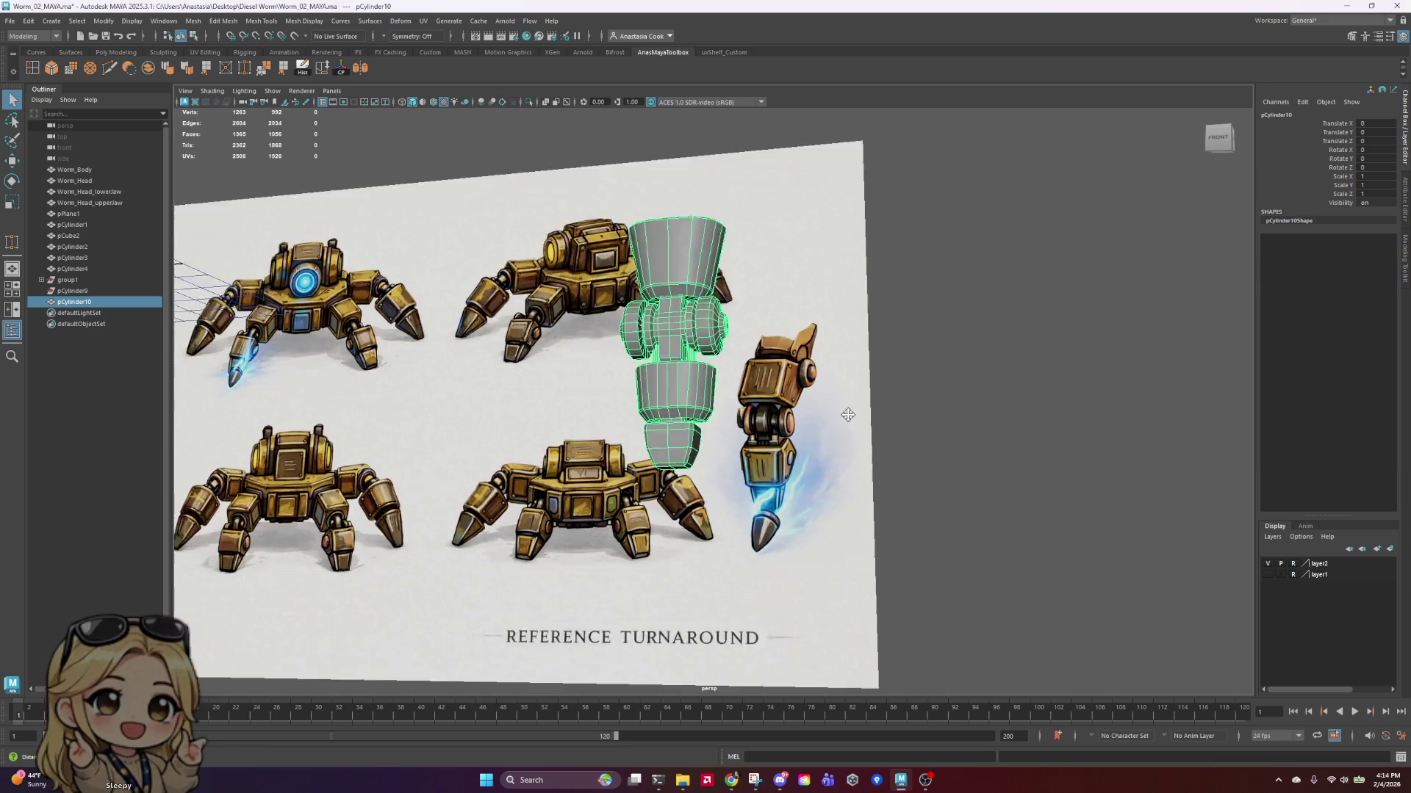
{"action": "middle_click_drag", "start_coordinate": [662, 382], "coordinate": [628, 290], "text": "alt"}
{"action": "mouse_move", "coordinate": [628, 290]}
{"action": "left_mouse_down", "text": "alt"}
{"action": "mouse_move", "coordinate": [575, 294]}
{"action": "mouse_move", "coordinate": [587, 292]}
{"action": "left_mouse_up", "text": "alt"}
{"action": "scroll", "coordinate": [587, 292], "scroll_direction": "up", "scroll_amount": 5}
{"action": "left_click_drag", "start_coordinate": [735, 279], "coordinate": [808, 271], "text": "alt"}
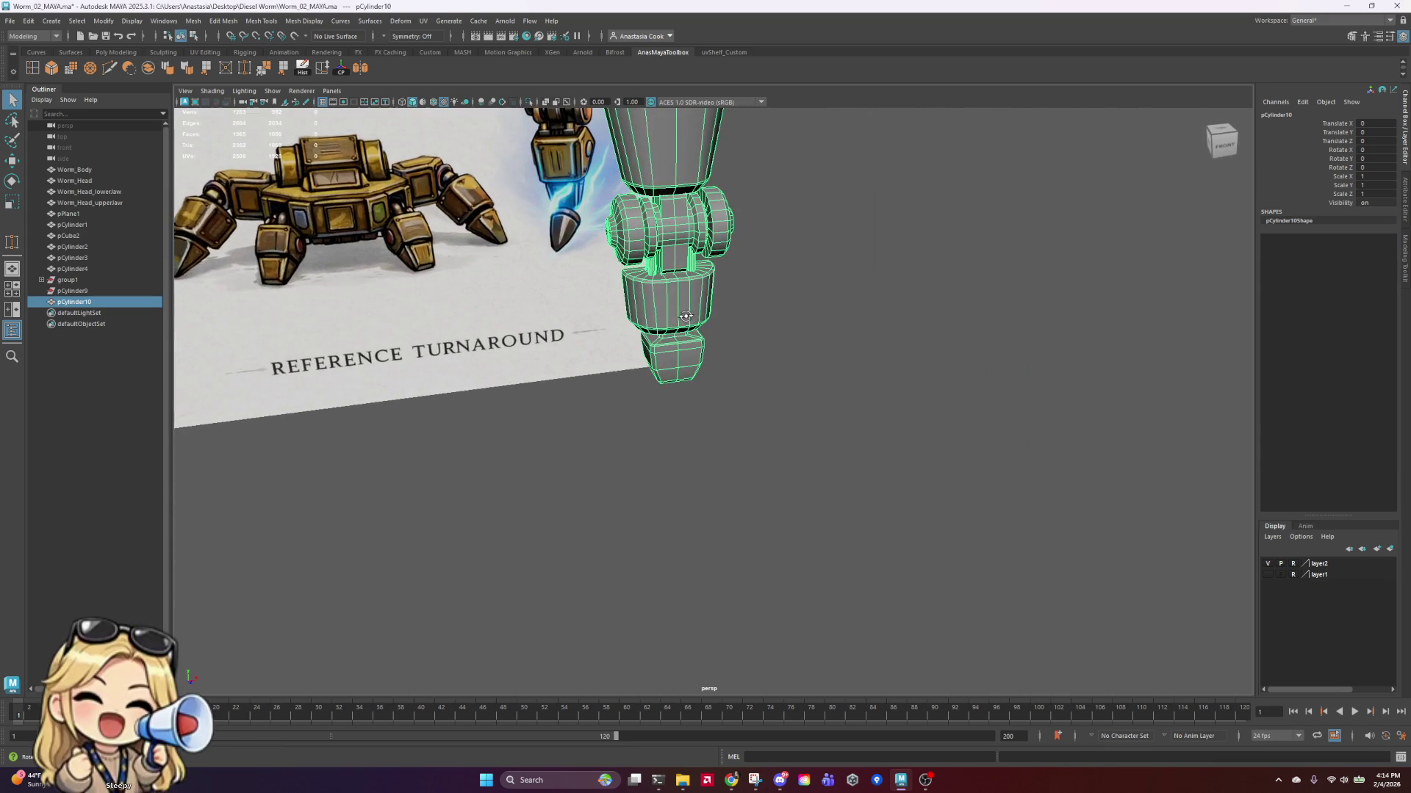
{"action": "middle_click_drag", "start_coordinate": [809, 272], "coordinate": [834, 266], "text": "alt"}
{"action": "scroll", "coordinate": [749, 324], "scroll_direction": "up", "scroll_amount": 5}
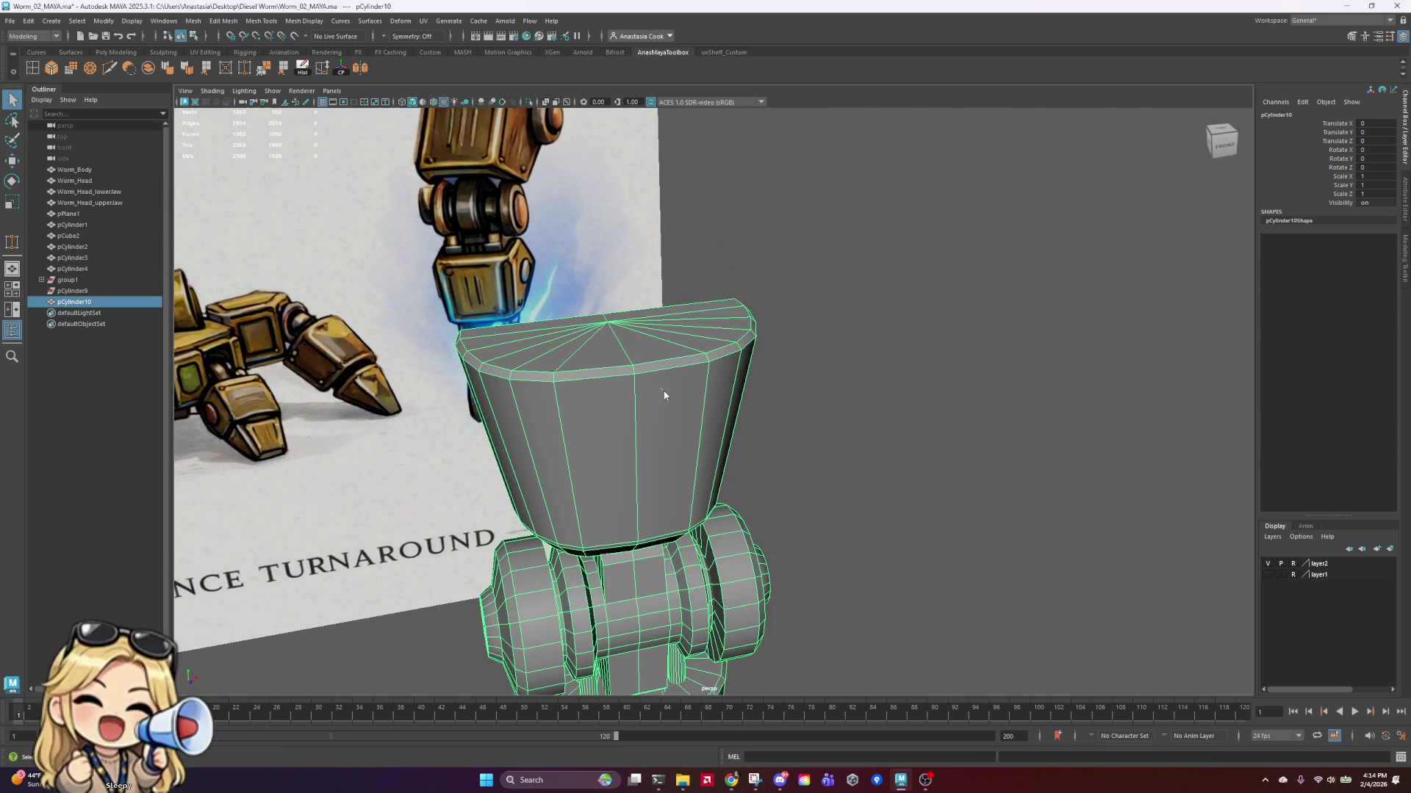
{"action": "left_click", "coordinate": [942, 316]}
{"action": "left_click_drag", "start_coordinate": [942, 316], "coordinate": [949, 368], "text": "alt"}
{"action": "mouse_move", "coordinate": [786, 372]}
{"action": "left_mouse_down", "text": "alt"}
{"action": "mouse_move", "coordinate": [762, 318]}
{"action": "mouse_move", "coordinate": [617, 328]}
{"action": "left_mouse_up", "text": "alt"}
{"action": "left_click", "coordinate": [413, 330]}
Step: Undo an accidental sideways scale of the cylinder
{"action": "key", "text": "r"}
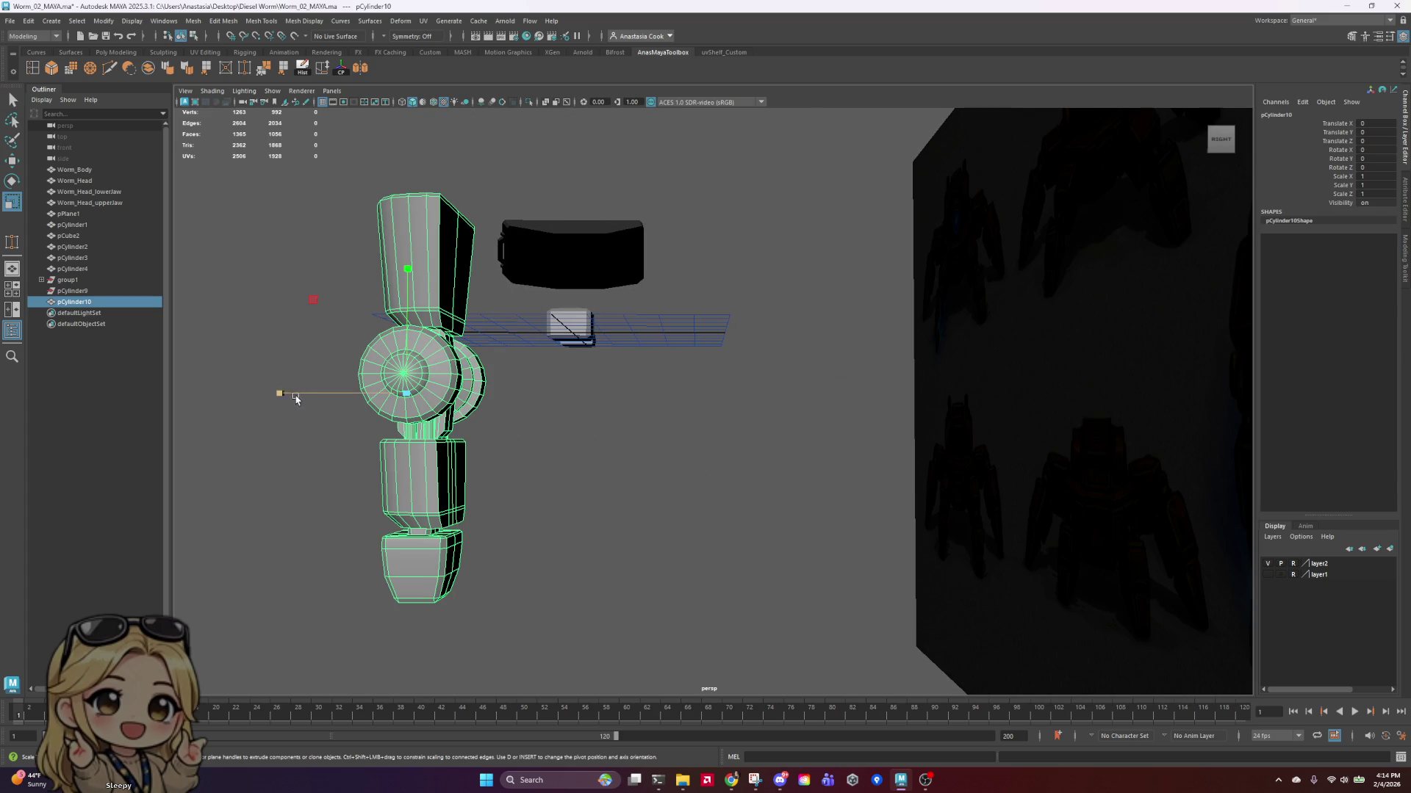
{"action": "left_click_drag", "start_coordinate": [296, 399], "coordinate": [263, 395]}
{"action": "key", "text": "ctrl+z"}
Step: Select the top funnel faces plus the lower body pieces' faces
{"action": "right_click_drag", "start_coordinate": [433, 254], "coordinate": [435, 283]}
{"action": "mouse_move", "coordinate": [339, 145]}
{"action": "left_mouse_down"}
{"action": "mouse_move", "coordinate": [510, 300]}
{"action": "mouse_move", "coordinate": [519, 327]}
{"action": "left_mouse_up"}
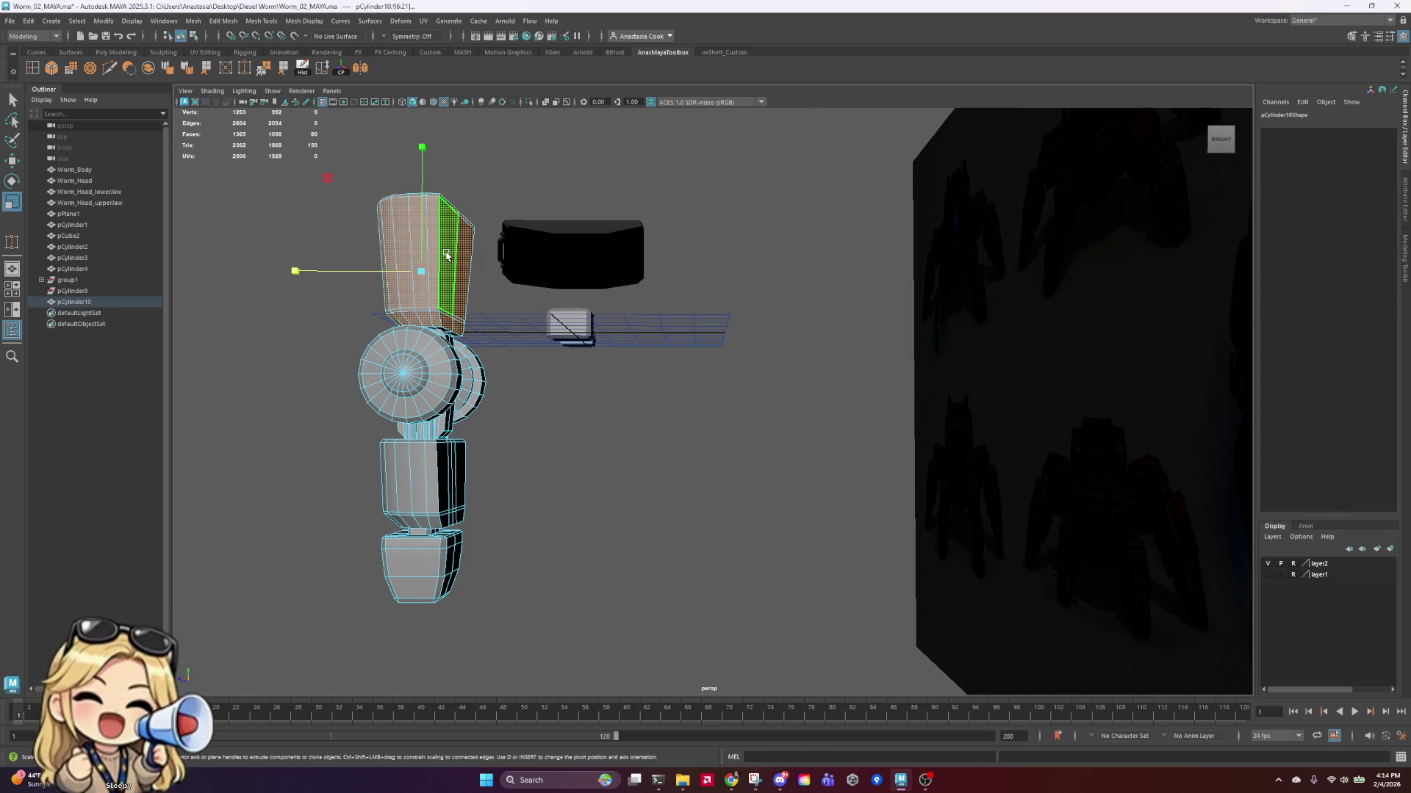
{"action": "left_click_drag", "start_coordinate": [485, 430], "coordinate": [367, 525], "text": "shift"}
{"action": "left_click_drag", "start_coordinate": [485, 525], "coordinate": [367, 610], "text": "shift"}
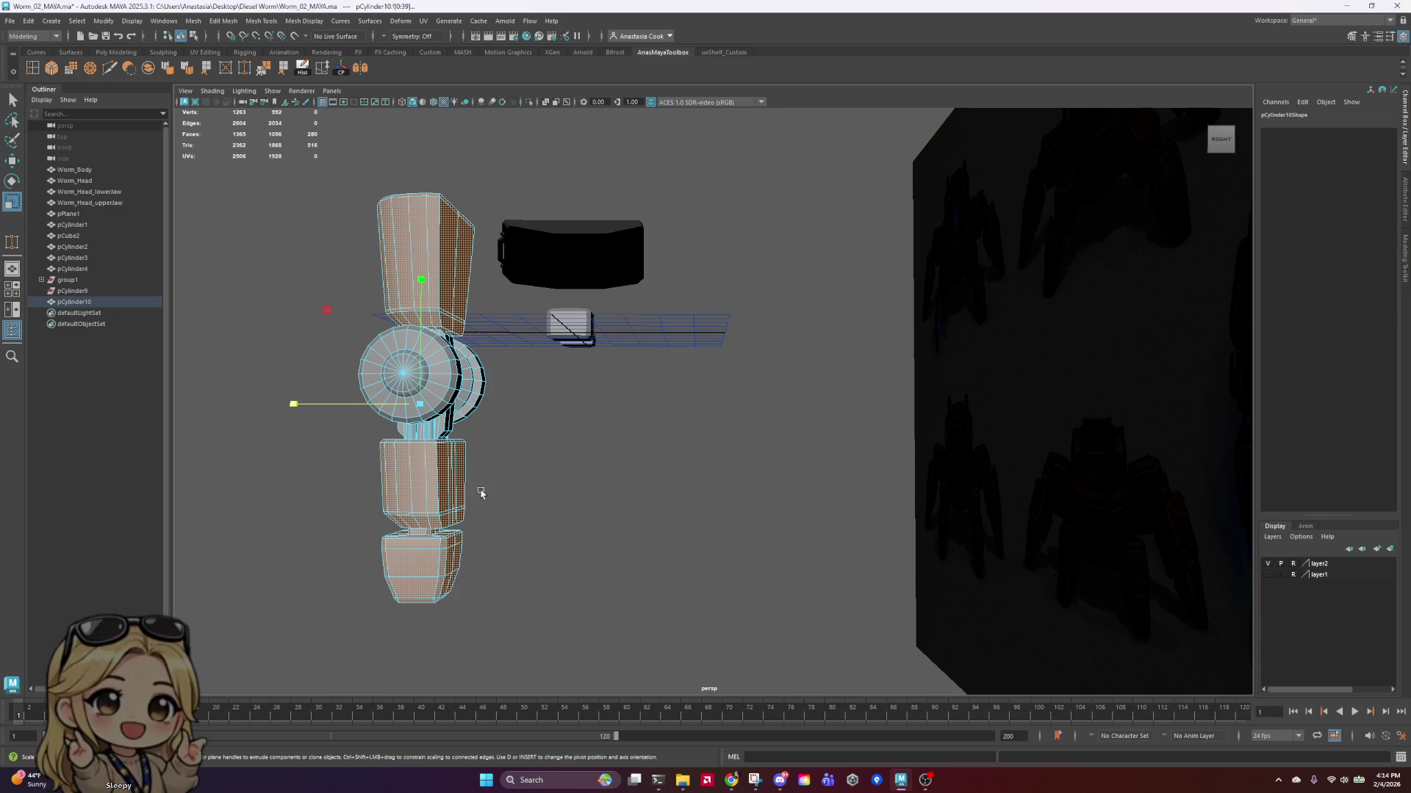
{"action": "mouse_move", "coordinate": [293, 403]}
{"action": "left_mouse_down", "text": "alt"}
{"action": "mouse_move", "coordinate": [262, 403]}
{"action": "mouse_move", "coordinate": [691, 401]}
{"action": "mouse_move", "coordinate": [890, 467]}
{"action": "mouse_move", "coordinate": [930, 408]}
{"action": "mouse_move", "coordinate": [1046, 440]}
{"action": "mouse_move", "coordinate": [1017, 460]}
{"action": "mouse_move", "coordinate": [895, 448]}
{"action": "mouse_move", "coordinate": [705, 463]}
{"action": "mouse_move", "coordinate": [812, 463]}
{"action": "mouse_move", "coordinate": [880, 440]}
{"action": "mouse_move", "coordinate": [528, 355]}
{"action": "mouse_move", "coordinate": [809, 435]}
{"action": "mouse_move", "coordinate": [711, 413]}
{"action": "left_mouse_up", "text": "alt"}
Step: Select the bottom piece faces and the middle connector face loop, checking them from several angles
{"action": "left_click", "coordinate": [551, 595]}
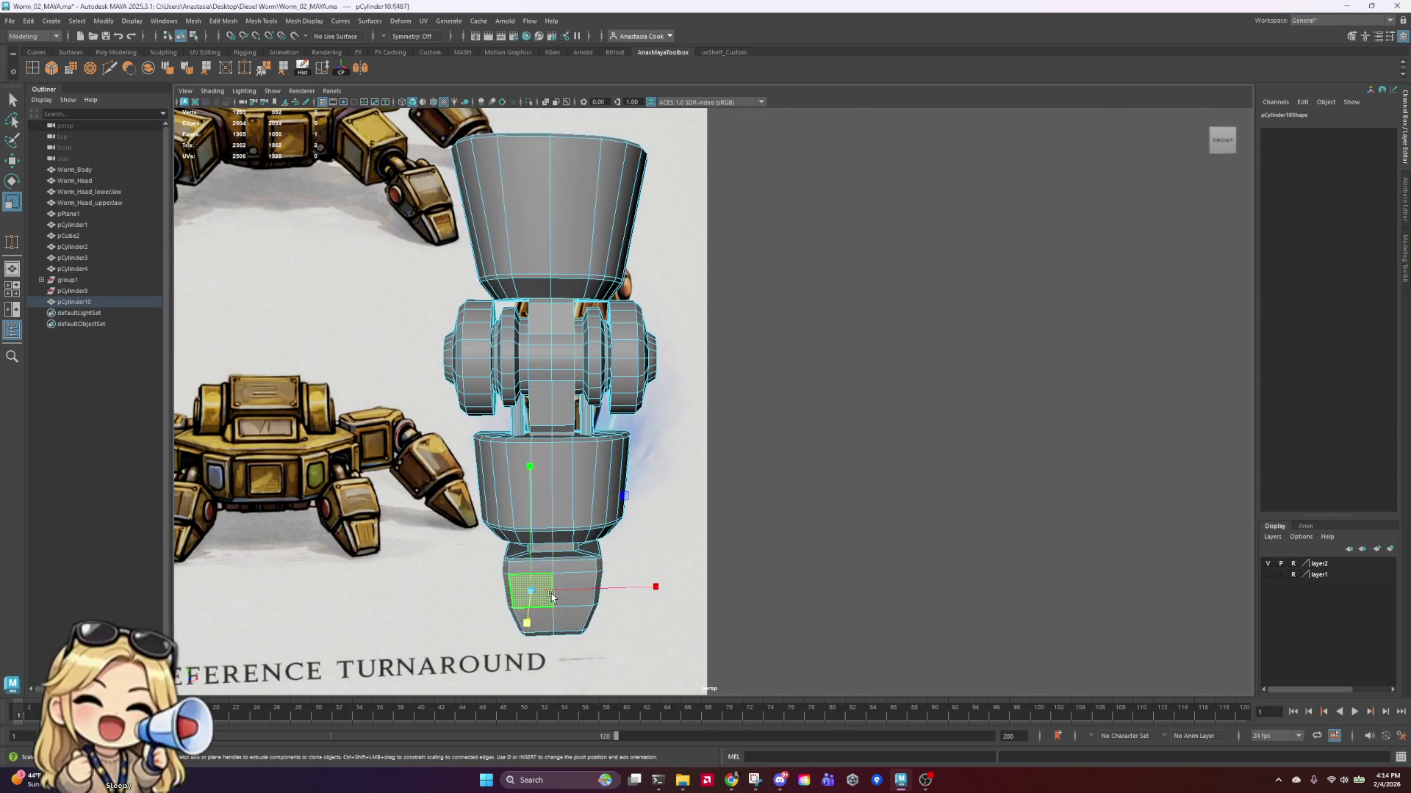
{"action": "mouse_move", "coordinate": [690, 571]}
{"action": "left_mouse_down", "text": "alt"}
{"action": "mouse_move", "coordinate": [796, 560]}
{"action": "mouse_move", "coordinate": [662, 580]}
{"action": "mouse_move", "coordinate": [667, 556]}
{"action": "left_mouse_up", "text": "alt"}
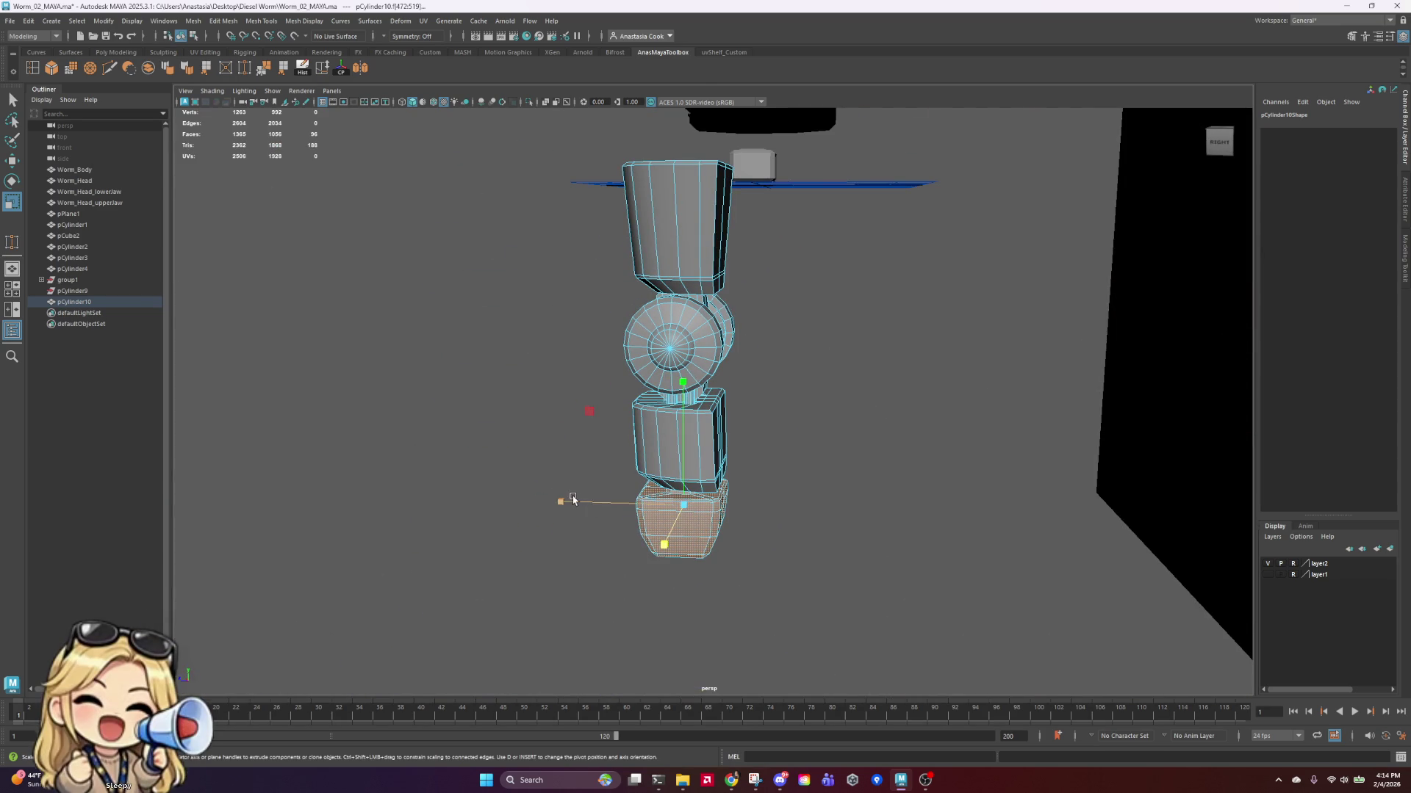
{"action": "mouse_move", "coordinate": [583, 499]}
{"action": "left_mouse_down", "text": "alt"}
{"action": "mouse_move", "coordinate": [744, 526]}
{"action": "mouse_move", "coordinate": [850, 496]}
{"action": "left_mouse_up", "text": "alt"}
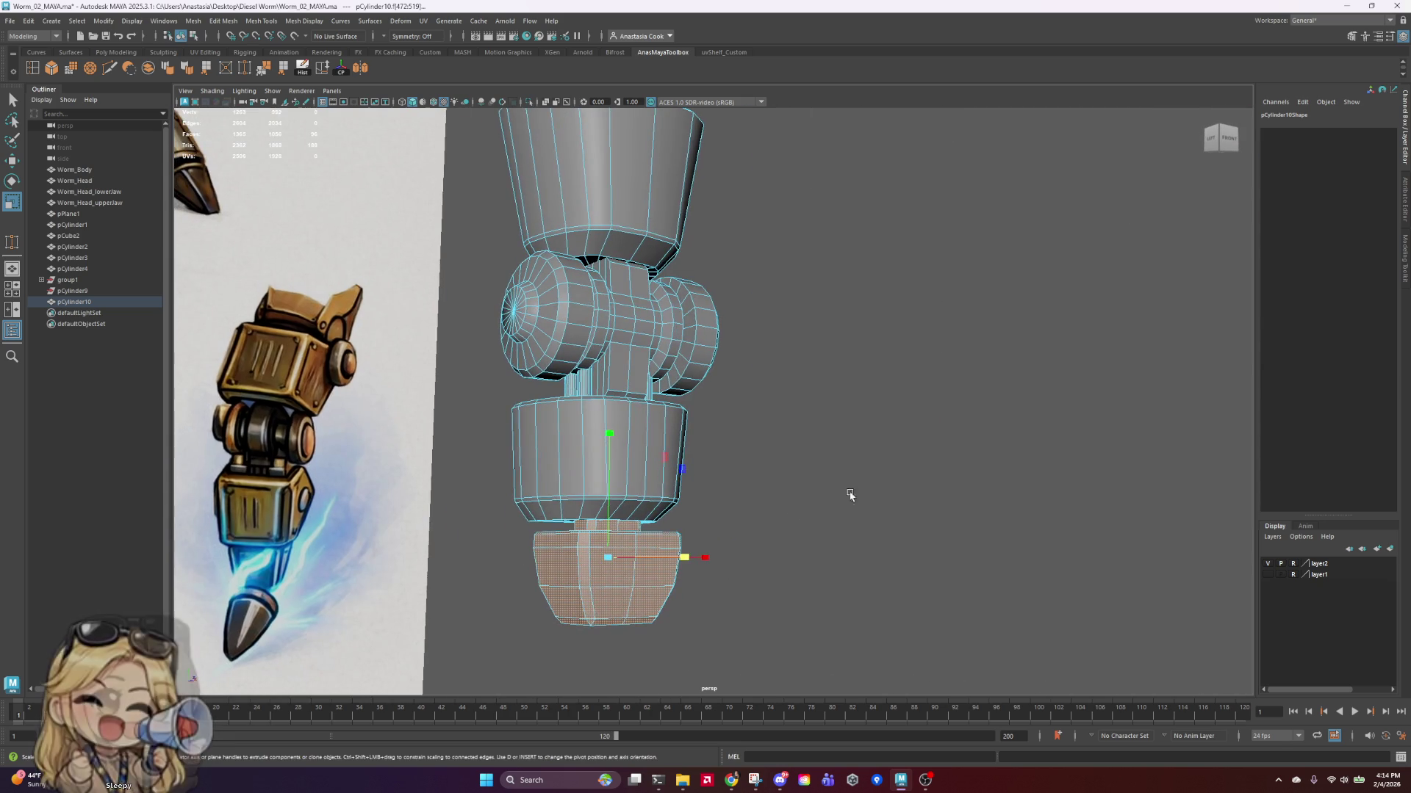
{"action": "mouse_move", "coordinate": [843, 612]}
{"action": "left_mouse_down", "text": "alt"}
{"action": "mouse_move", "coordinate": [901, 595]}
{"action": "mouse_move", "coordinate": [911, 547]}
{"action": "mouse_move", "coordinate": [892, 551]}
{"action": "left_mouse_up", "text": "alt"}
{"action": "key", "text": "w"}
{"action": "left_click_drag", "start_coordinate": [1040, 557], "coordinate": [774, 577], "text": "alt"}
{"action": "double_click", "coordinate": [557, 338]}
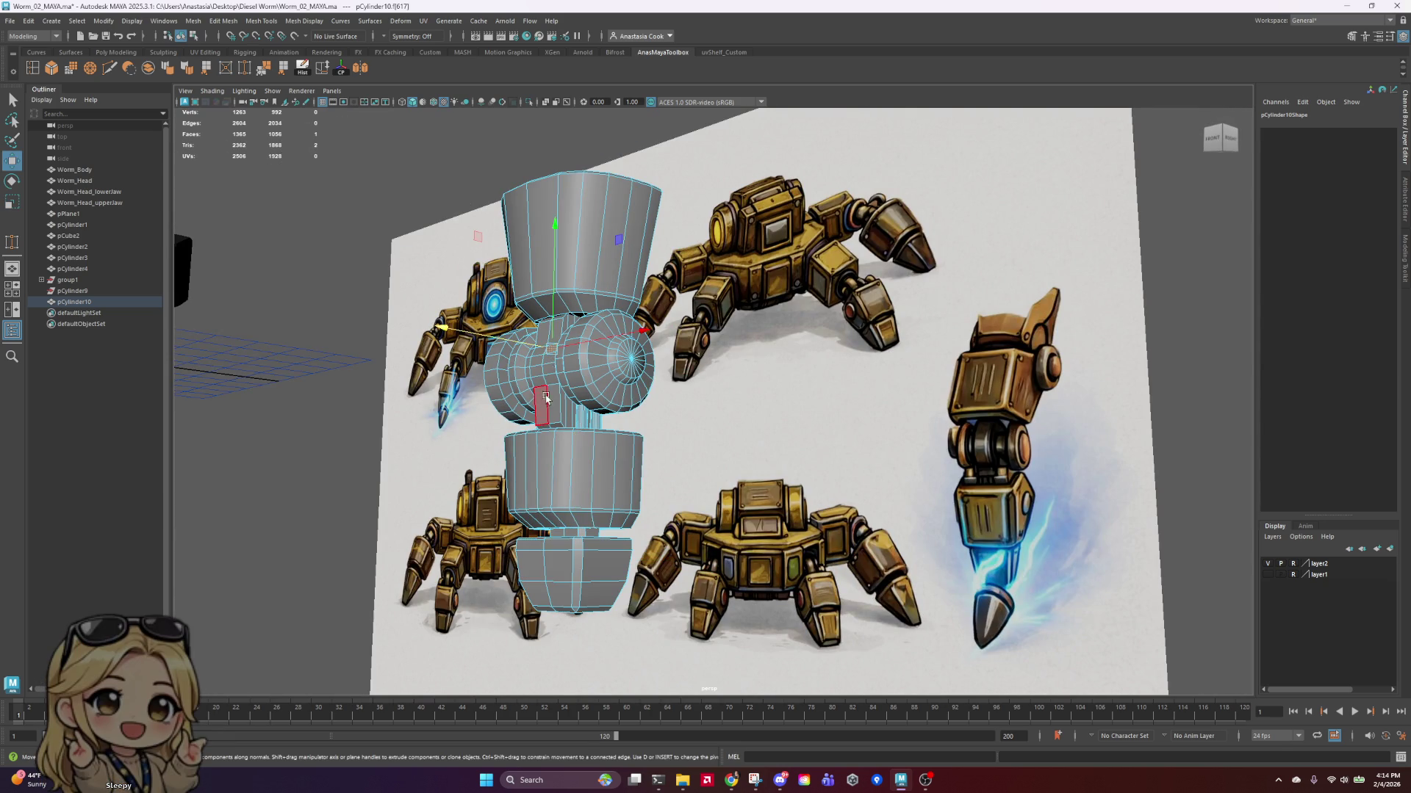
{"action": "mouse_move", "coordinate": [556, 338]}
{"action": "left_mouse_down", "text": "alt"}
{"action": "mouse_move", "coordinate": [811, 520]}
{"action": "mouse_move", "coordinate": [819, 495]}
{"action": "mouse_move", "coordinate": [697, 441]}
{"action": "mouse_move", "coordinate": [662, 353]}
{"action": "mouse_move", "coordinate": [558, 420]}
{"action": "left_mouse_up", "text": "alt"}
{"action": "scroll", "coordinate": [559, 420], "scroll_direction": "down", "scroll_amount": 5}
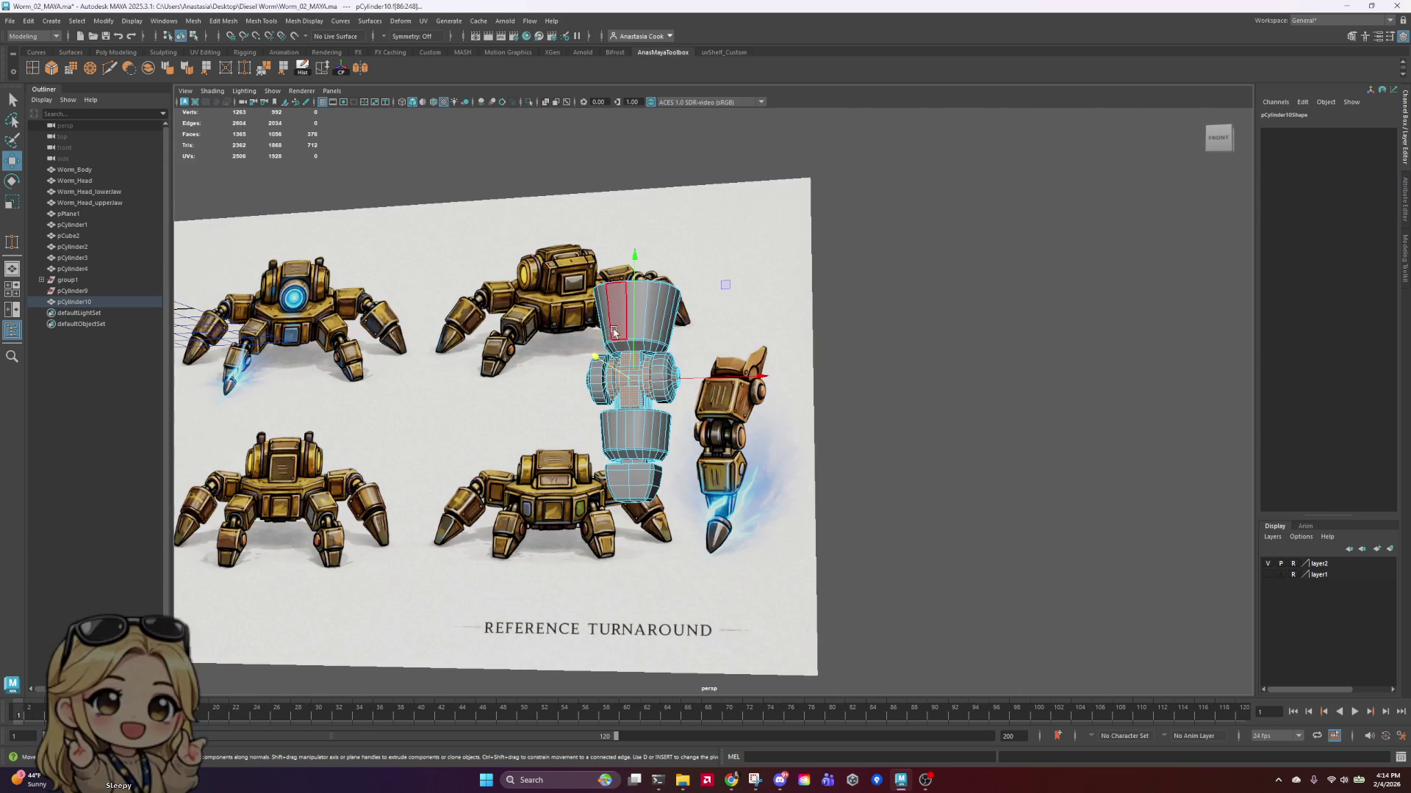
Step: Return to object mode and save the scene file
{"action": "right_click", "coordinate": [646, 324]}
{"action": "left_click", "coordinate": [897, 306]}
{"action": "key", "text": "ctrl+s"}
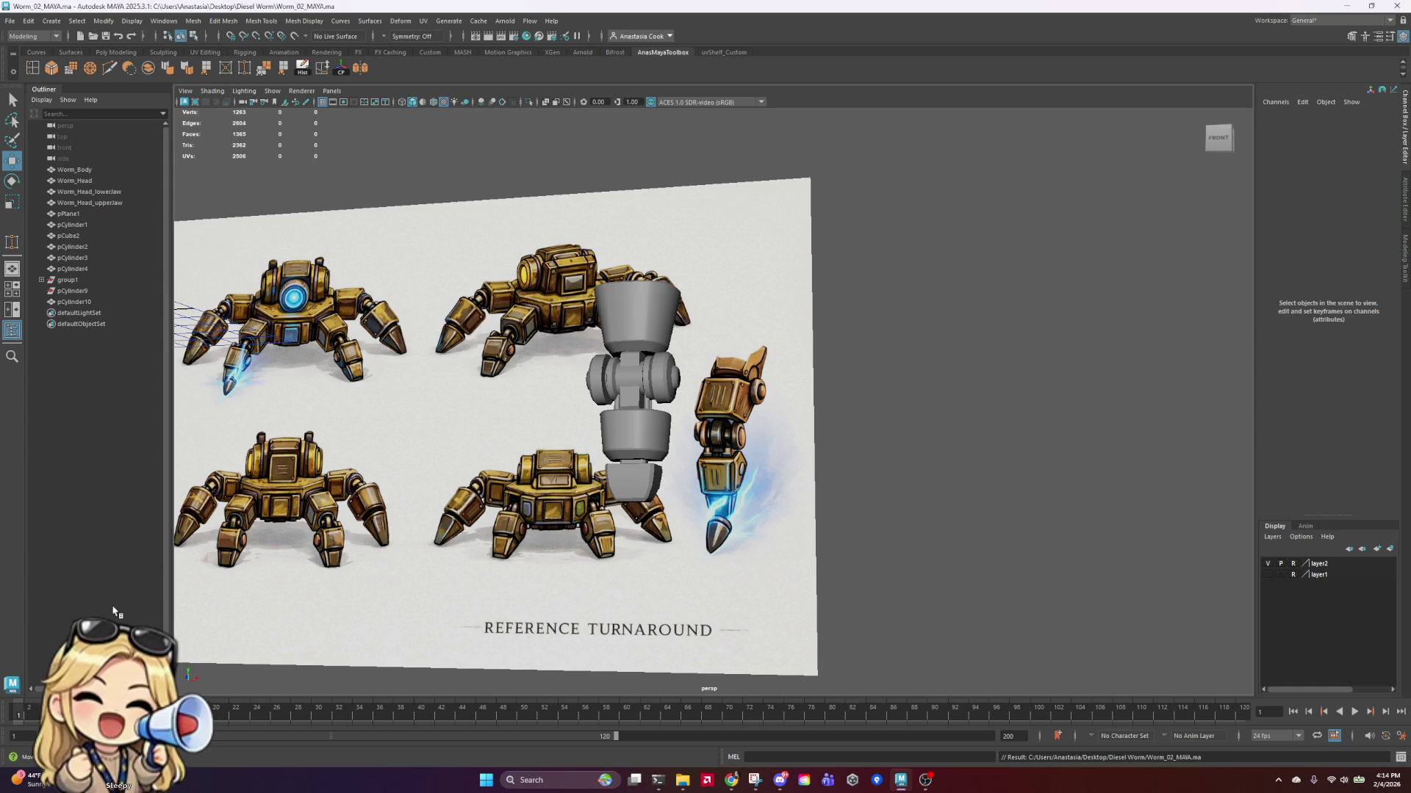
Step: Undo the bottom-face move, then scale all worm body faces to match the reference silhouette
{"action": "left_click", "coordinate": [625, 470]}
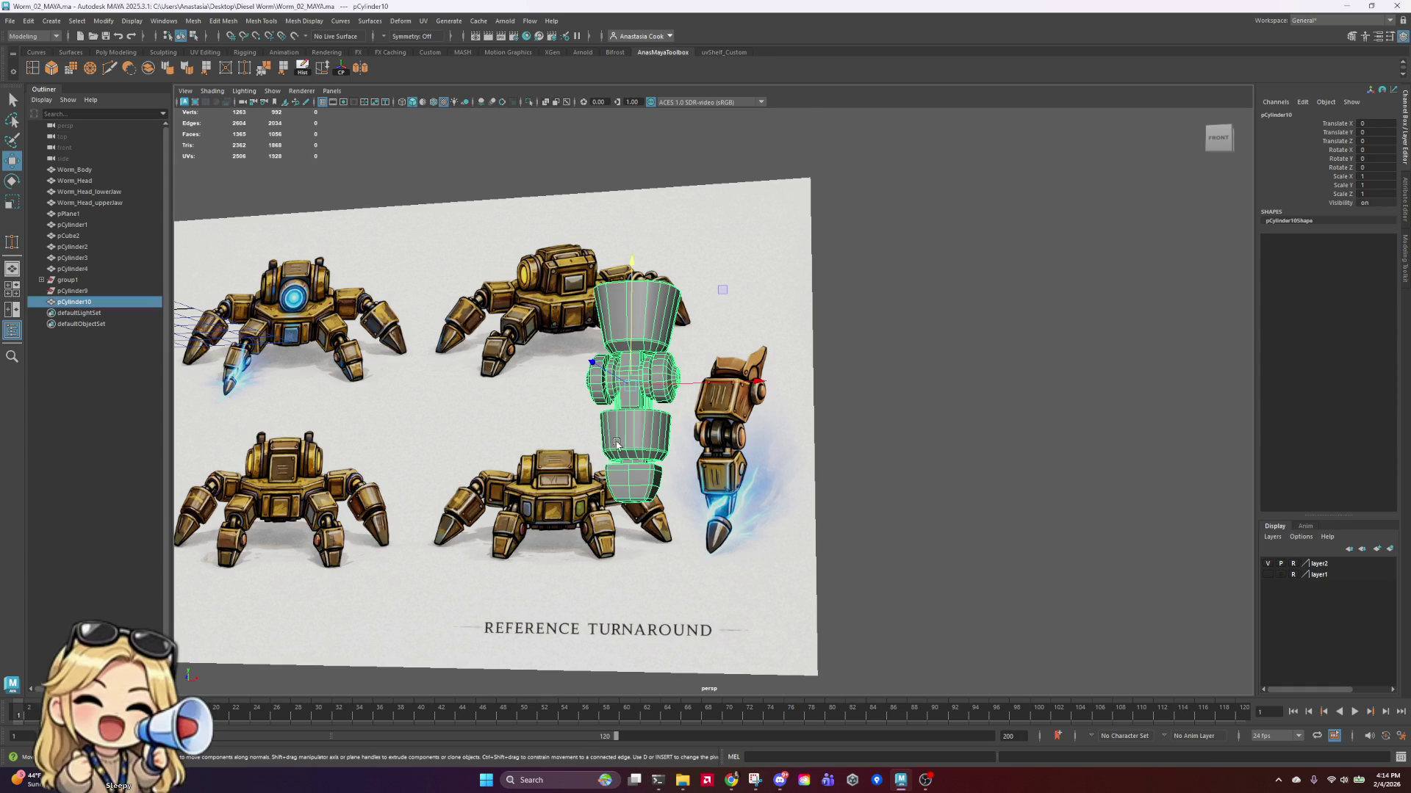
{"action": "mouse_move", "coordinate": [626, 470]}
{"action": "left_mouse_down", "text": "alt"}
{"action": "mouse_move", "coordinate": [654, 475]}
{"action": "mouse_move", "coordinate": [657, 364]}
{"action": "mouse_move", "coordinate": [837, 448]}
{"action": "mouse_move", "coordinate": [764, 478]}
{"action": "mouse_move", "coordinate": [535, 481]}
{"action": "left_mouse_up", "text": "alt"}
{"action": "key", "text": "F11"}
{"action": "left_click", "coordinate": [651, 477]}
{"action": "double_click", "coordinate": [651, 476]}
{"action": "key", "text": "ctrl+z"}
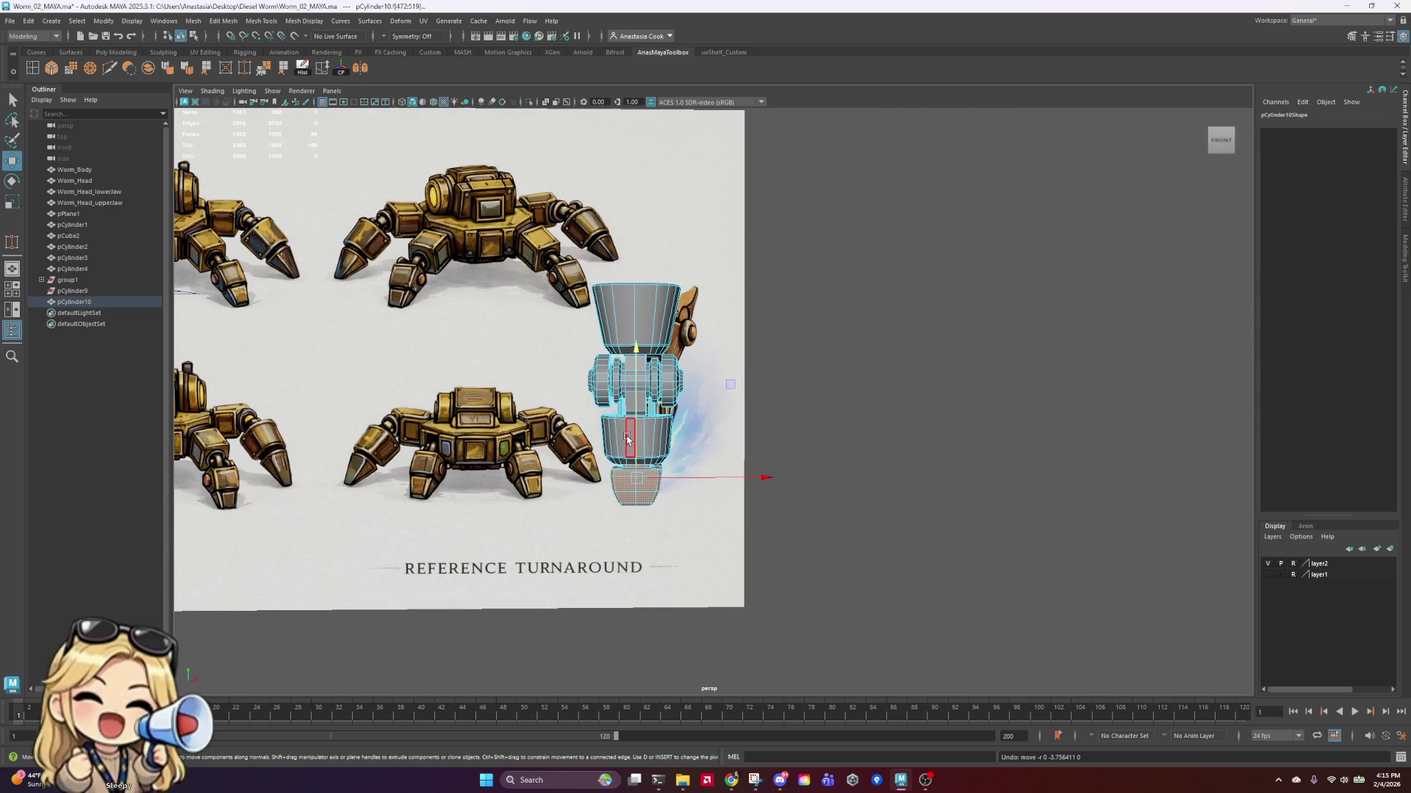
{"action": "key", "text": "r"}
{"action": "mouse_move", "coordinate": [768, 515]}
{"action": "left_mouse_down"}
{"action": "mouse_move", "coordinate": [765, 347]}
{"action": "mouse_move", "coordinate": [641, 270]}
{"action": "mouse_move", "coordinate": [643, 257]}
{"action": "left_mouse_up"}
{"action": "left_click_drag", "start_coordinate": [806, 327], "coordinate": [559, 381], "text": "alt"}
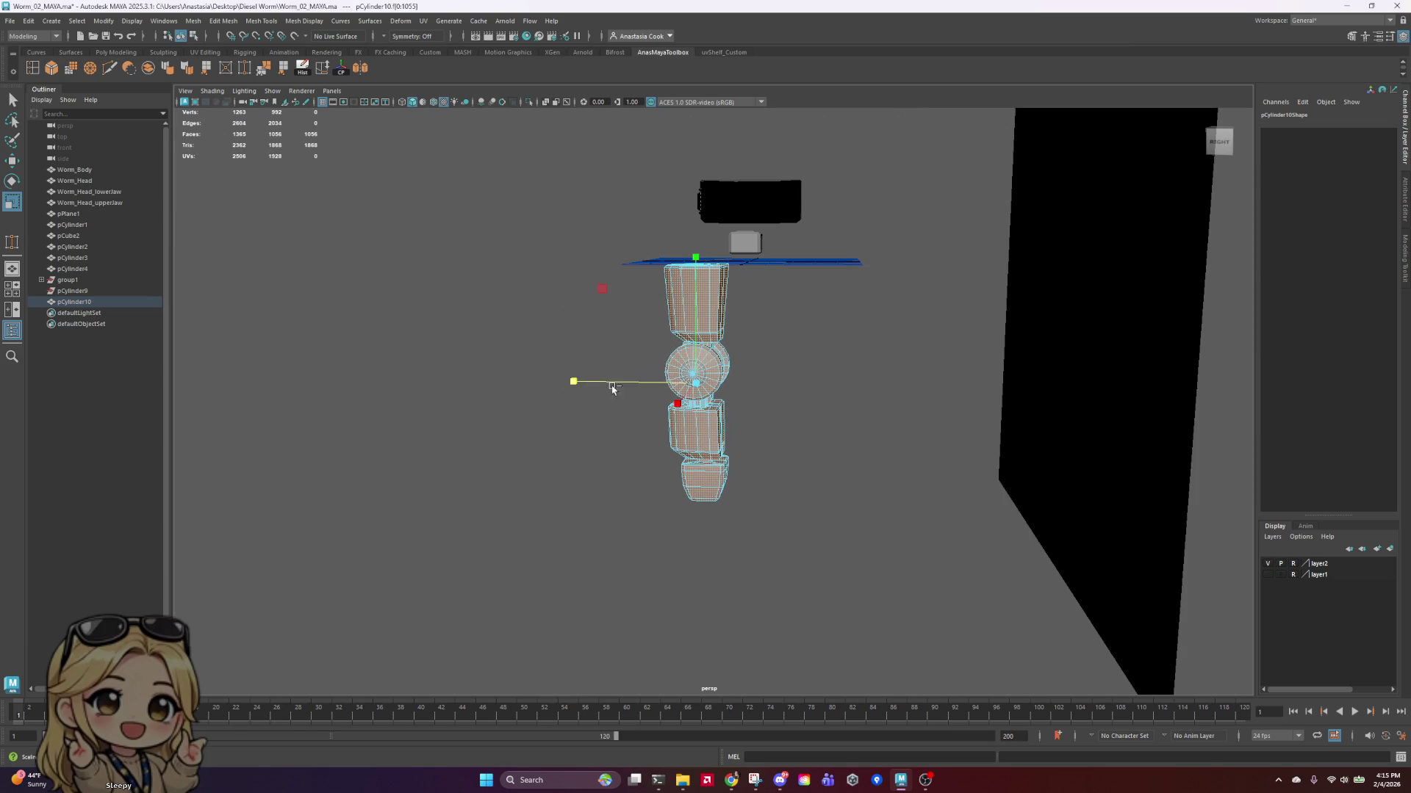
Step: Move the bottom piece's face loop down, leaving a gap above it
{"action": "mouse_move", "coordinate": [750, 409]}
{"action": "left_mouse_down", "text": "alt"}
{"action": "mouse_move", "coordinate": [787, 504]}
{"action": "mouse_move", "coordinate": [699, 473]}
{"action": "mouse_move", "coordinate": [637, 500]}
{"action": "left_mouse_up", "text": "alt"}
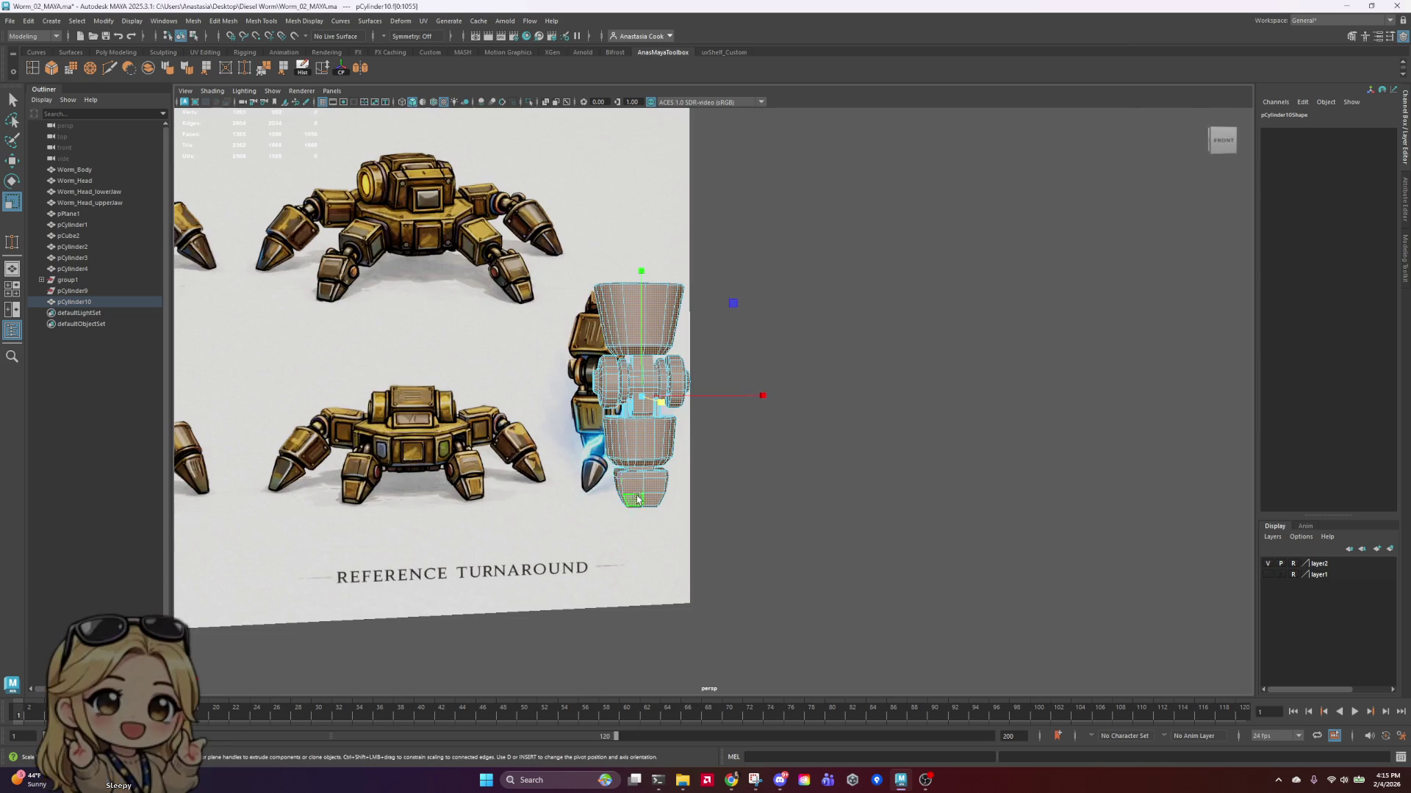
{"action": "double_click", "coordinate": [637, 500]}
{"action": "key", "text": "w"}
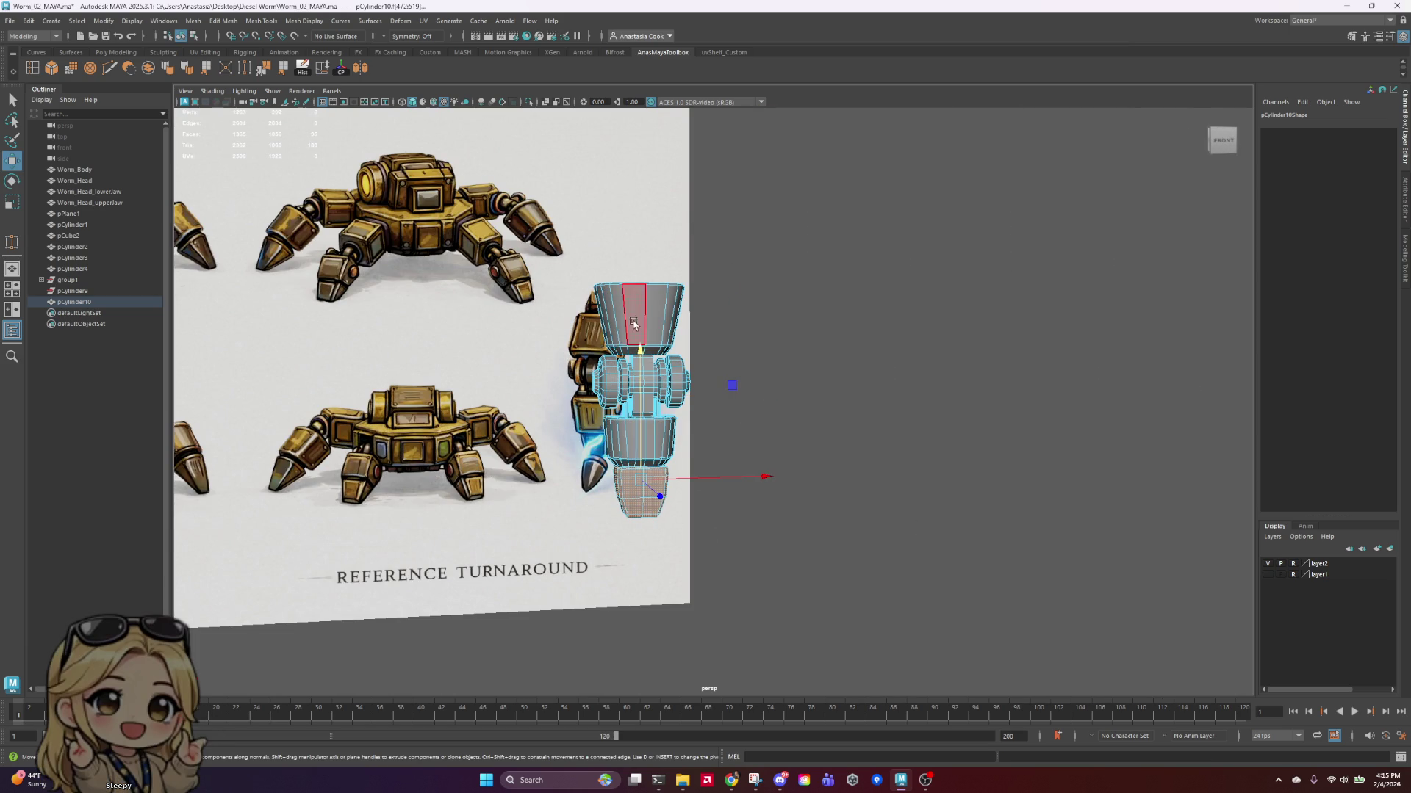
{"action": "mouse_move", "coordinate": [633, 324]}
{"action": "middle_mouse_down"}
{"action": "mouse_move", "coordinate": [641, 369]}
{"action": "mouse_move", "coordinate": [643, 358]}
{"action": "middle_mouse_up"}
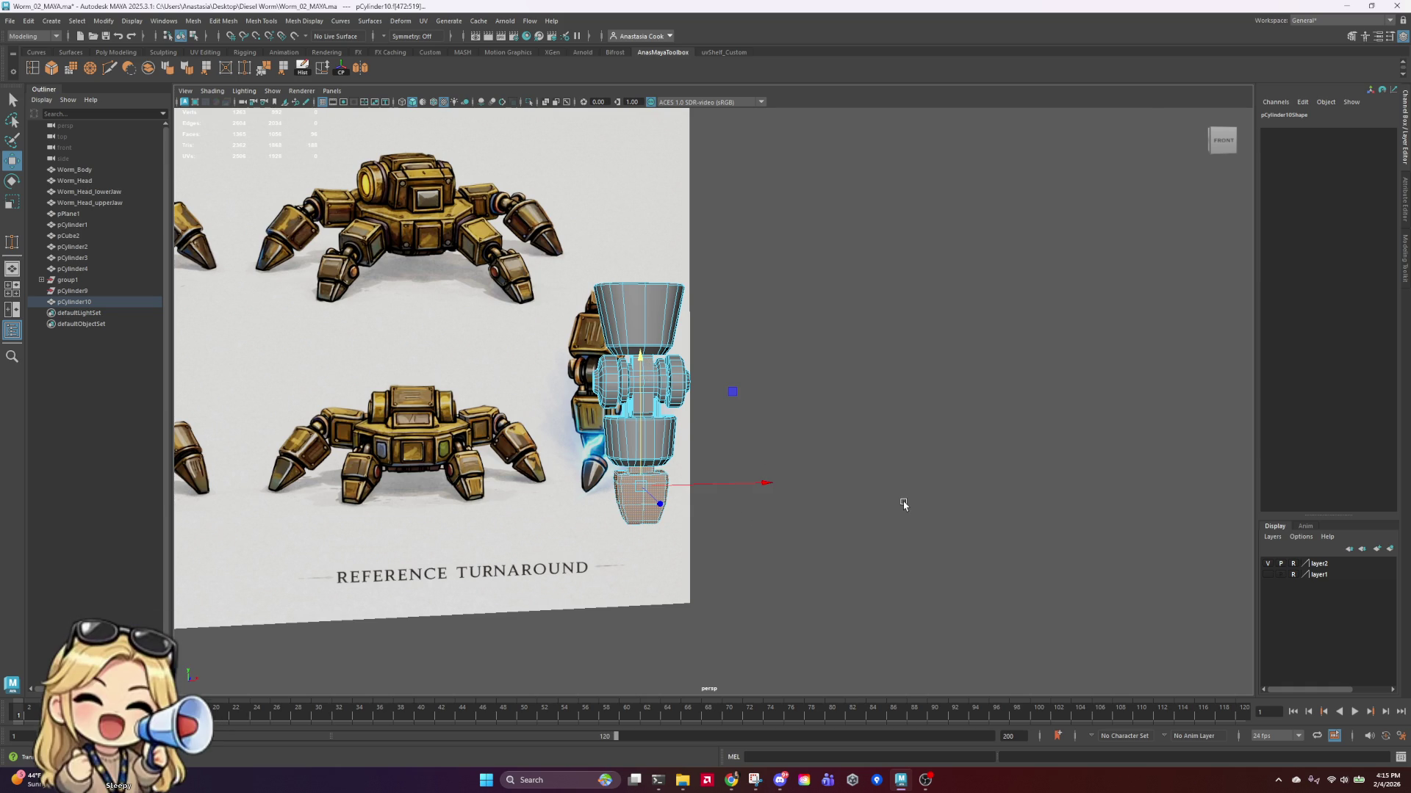
{"action": "mouse_move", "coordinate": [904, 505]}
{"action": "left_mouse_down", "text": "alt"}
{"action": "mouse_move", "coordinate": [781, 498]}
{"action": "mouse_move", "coordinate": [784, 517]}
{"action": "left_mouse_up", "text": "alt"}
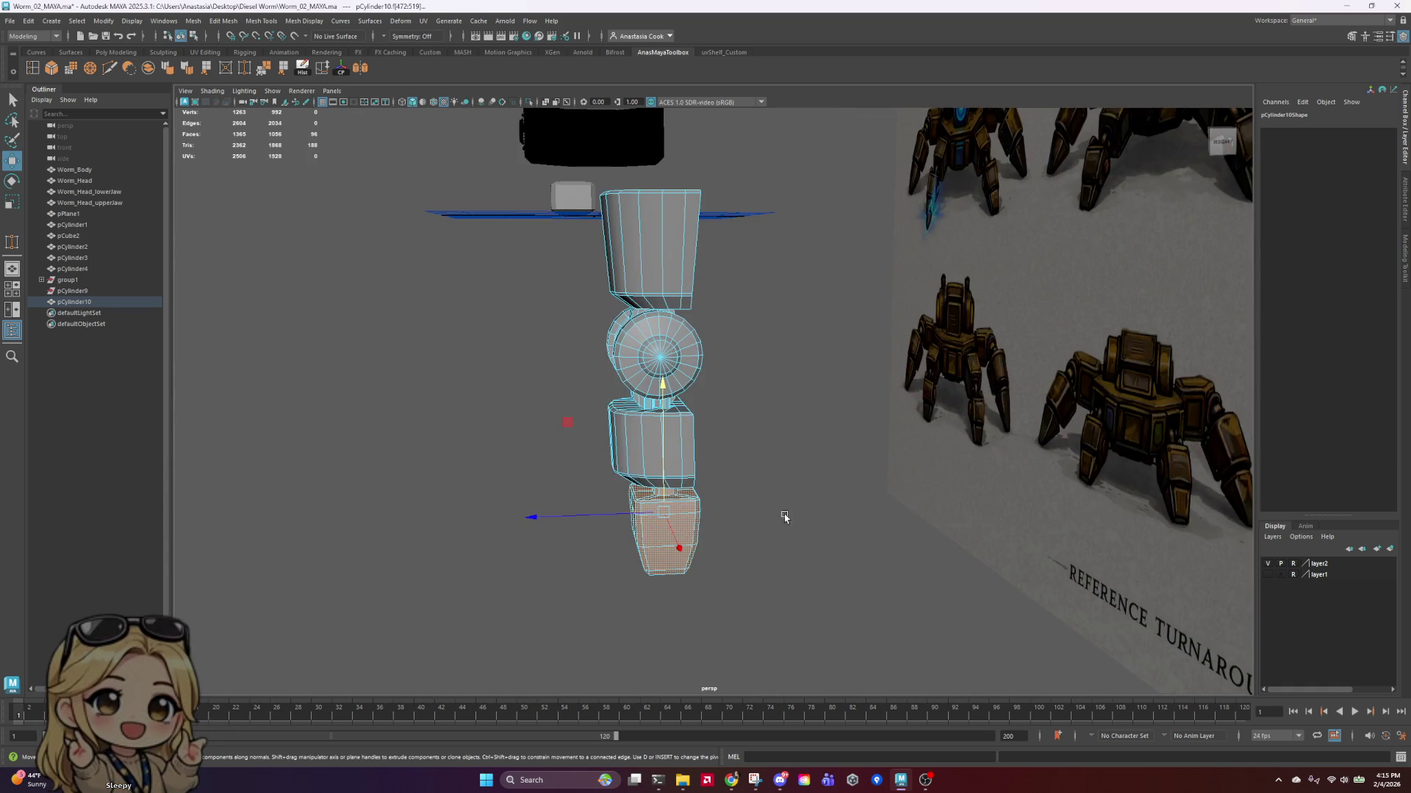
{"action": "mouse_move", "coordinate": [785, 517]}
{"action": "right_mouse_down", "text": "alt"}
{"action": "mouse_move", "coordinate": [803, 425]}
{"action": "mouse_move", "coordinate": [796, 479]}
{"action": "right_mouse_up", "text": "alt"}
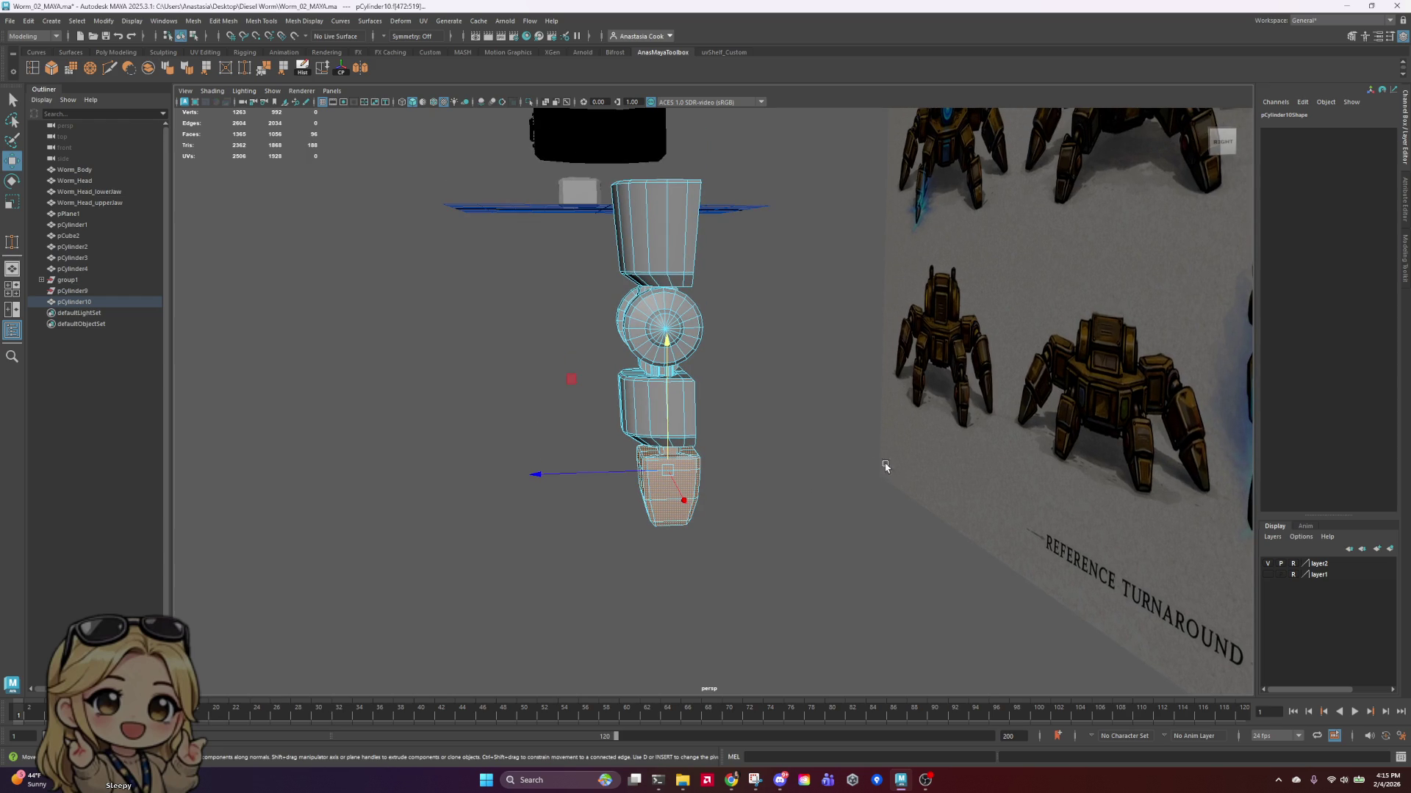
{"action": "mouse_move", "coordinate": [885, 467]}
{"action": "right_mouse_down", "text": "alt"}
{"action": "mouse_move", "coordinate": [812, 463]}
{"action": "mouse_move", "coordinate": [710, 341]}
{"action": "right_mouse_up", "text": "alt"}
{"action": "mouse_move", "coordinate": [714, 497]}
{"action": "left_mouse_down", "text": "alt"}
{"action": "mouse_move", "coordinate": [926, 497]}
{"action": "mouse_move", "coordinate": [863, 473]}
{"action": "mouse_move", "coordinate": [763, 485]}
{"action": "mouse_move", "coordinate": [844, 475]}
{"action": "mouse_move", "coordinate": [824, 494]}
{"action": "left_mouse_up", "text": "alt"}
{"action": "scroll", "coordinate": [824, 494], "scroll_direction": "down", "scroll_amount": 5}
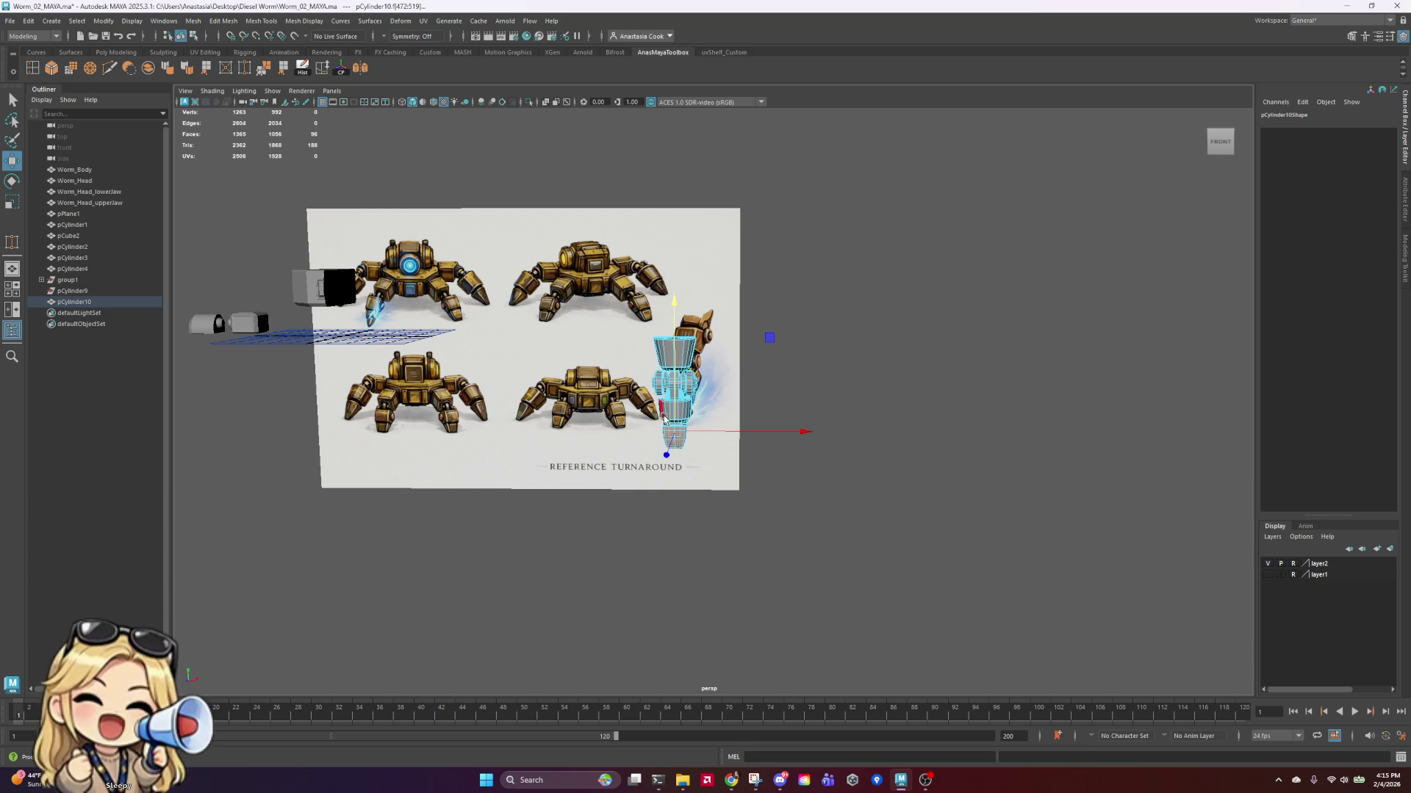
{"action": "key", "text": "f"}
{"action": "mouse_move", "coordinate": [735, 426]}
{"action": "left_mouse_down", "text": "alt"}
{"action": "mouse_move", "coordinate": [878, 399]}
{"action": "mouse_move", "coordinate": [741, 415]}
{"action": "left_mouse_up", "text": "alt"}
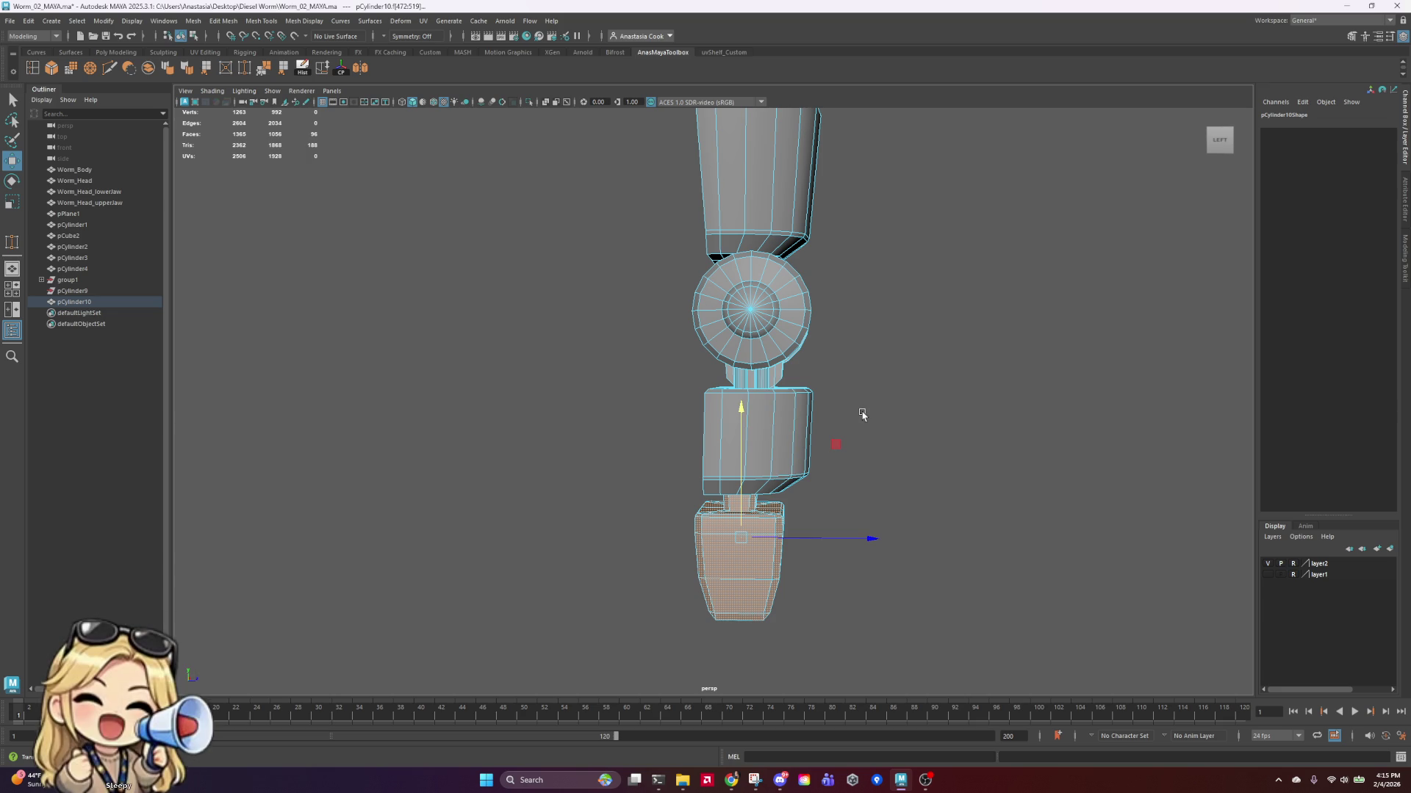
{"action": "mouse_move", "coordinate": [906, 427]}
{"action": "left_mouse_down", "text": "alt"}
{"action": "mouse_move", "coordinate": [847, 428]}
{"action": "mouse_move", "coordinate": [845, 415]}
{"action": "mouse_move", "coordinate": [800, 434]}
{"action": "mouse_move", "coordinate": [791, 341]}
{"action": "mouse_move", "coordinate": [774, 382]}
{"action": "mouse_move", "coordinate": [784, 456]}
{"action": "mouse_move", "coordinate": [806, 409]}
{"action": "mouse_move", "coordinate": [800, 421]}
{"action": "mouse_move", "coordinate": [784, 403]}
{"action": "mouse_move", "coordinate": [662, 404]}
{"action": "mouse_move", "coordinate": [639, 426]}
{"action": "left_mouse_up", "text": "alt"}
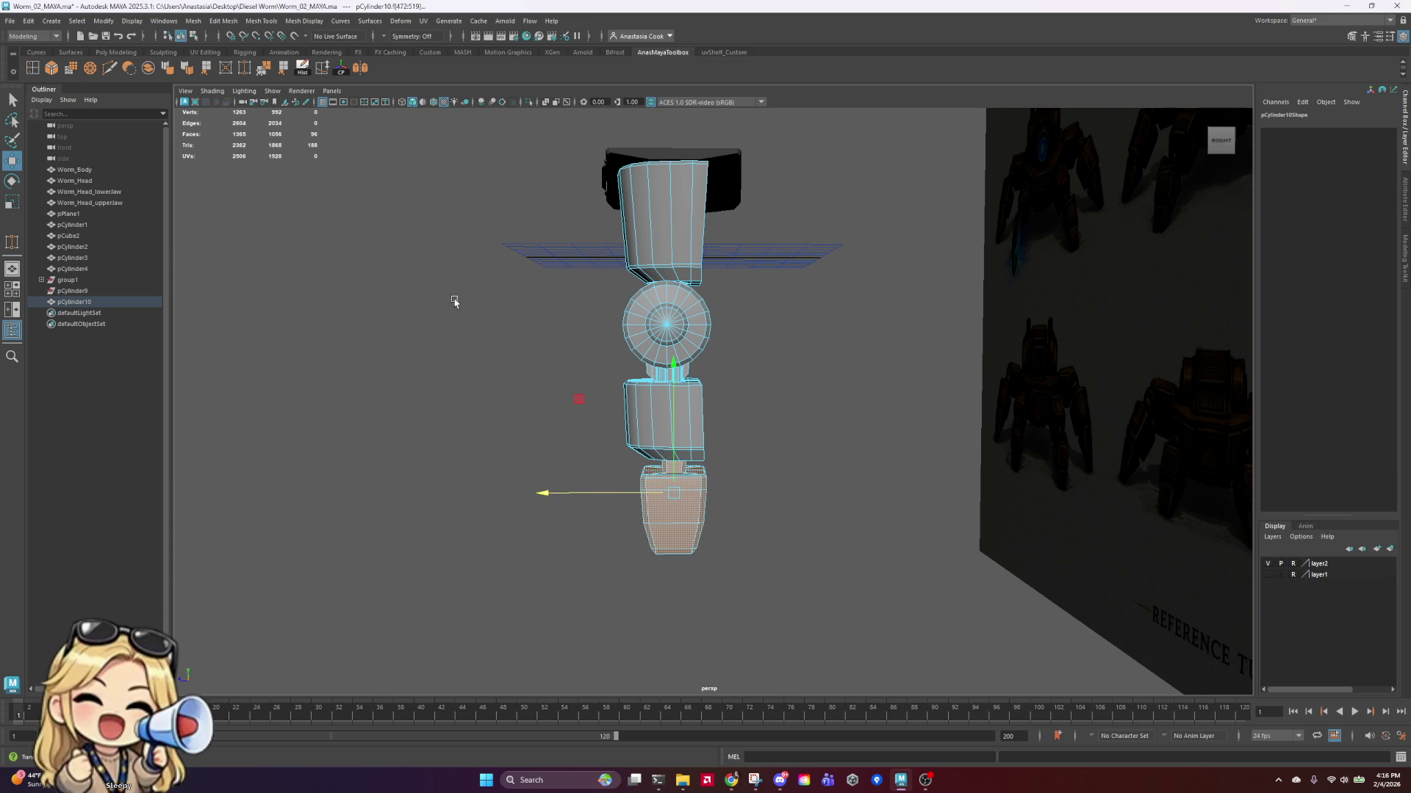
{"action": "left_click_drag", "start_coordinate": [548, 488], "coordinate": [572, 471], "text": "alt"}
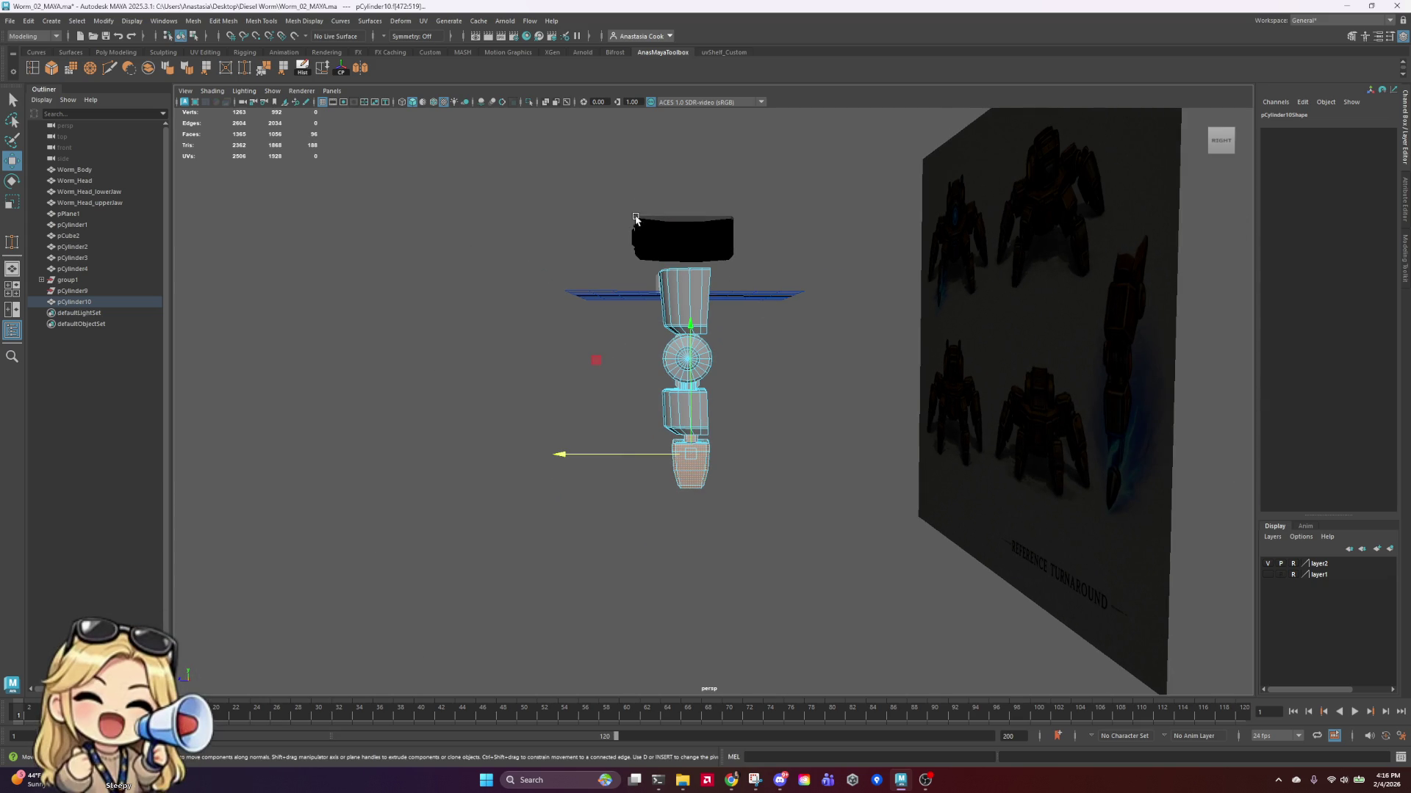
{"action": "mouse_move", "coordinate": [641, 230]}
{"action": "left_mouse_down", "text": "alt"}
{"action": "mouse_move", "coordinate": [809, 299]}
{"action": "mouse_move", "coordinate": [744, 314]}
{"action": "left_mouse_up", "text": "alt"}
Step: Undo the accidental scale, add one face to the cup selection, and widen the top cup
{"action": "scroll", "coordinate": [744, 313], "scroll_direction": "up", "scroll_amount": 5}
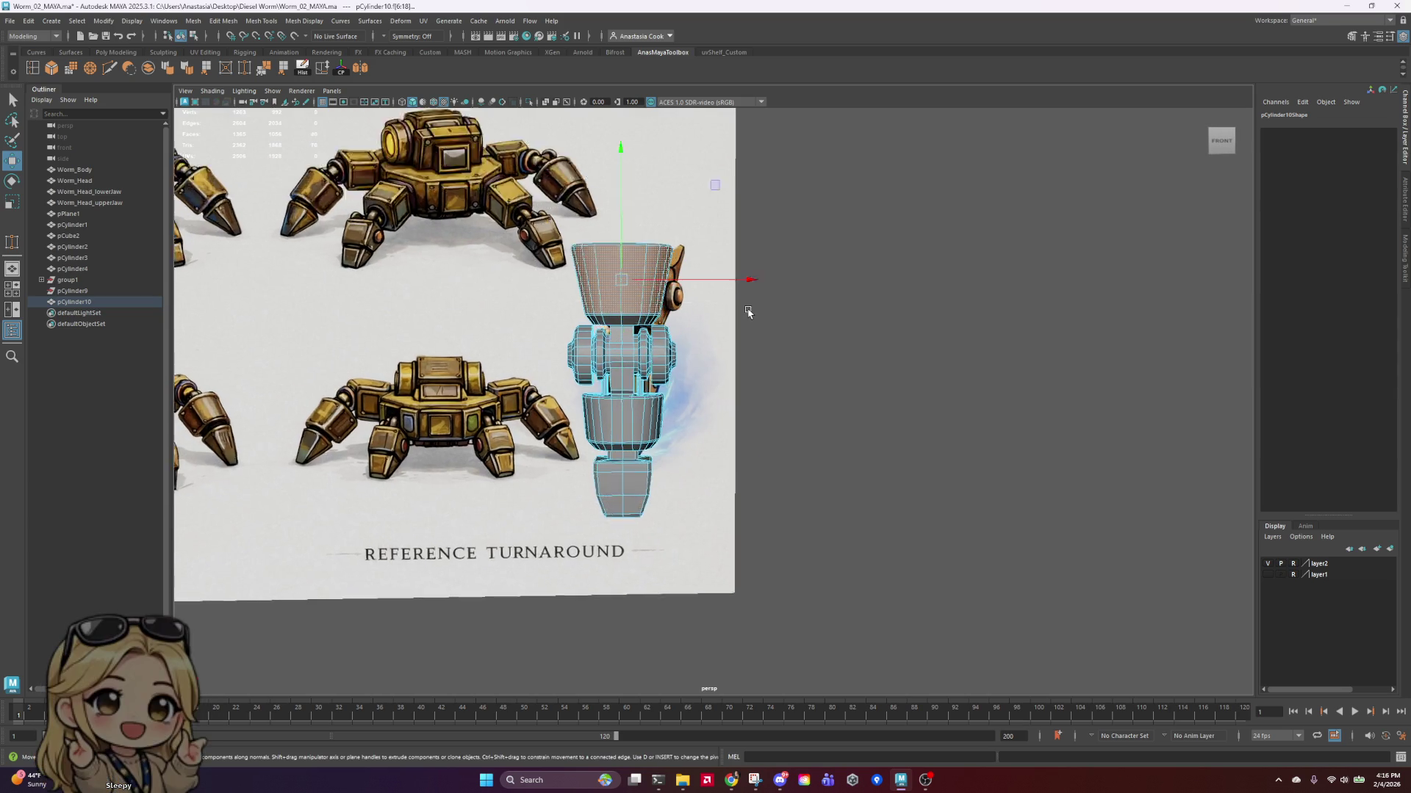
{"action": "key", "text": "r"}
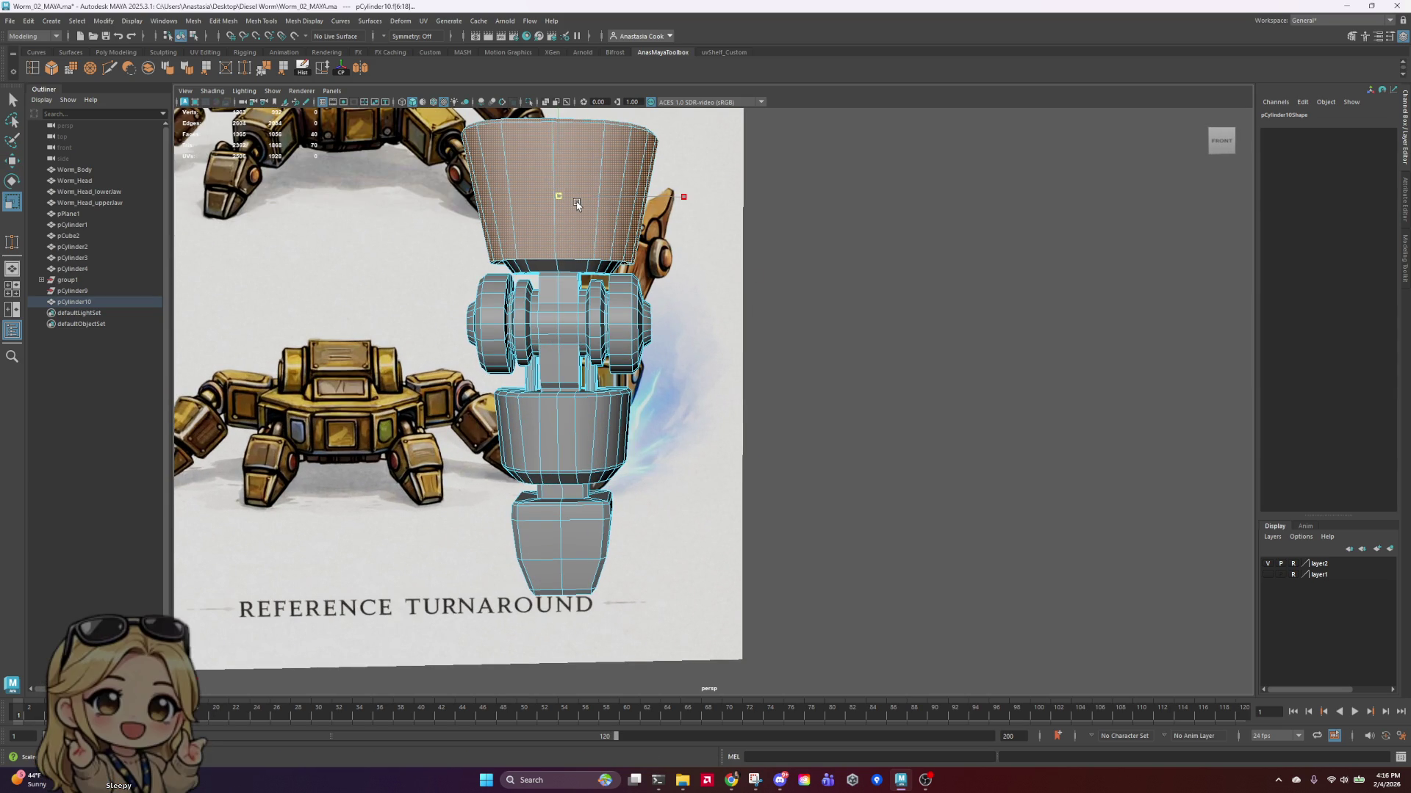
{"action": "key", "text": "w"}
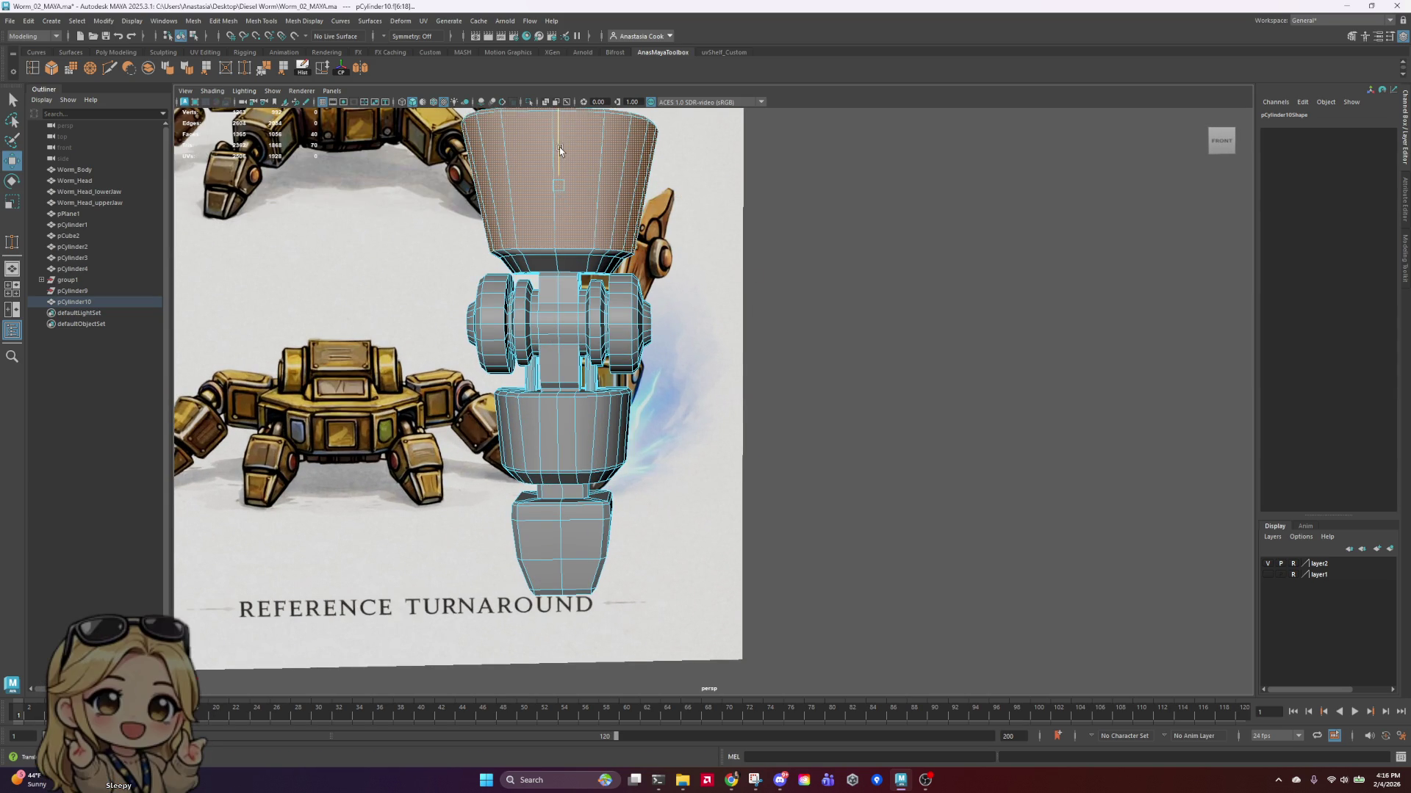
{"action": "scroll", "coordinate": [701, 288], "scroll_direction": "down", "scroll_amount": 4}
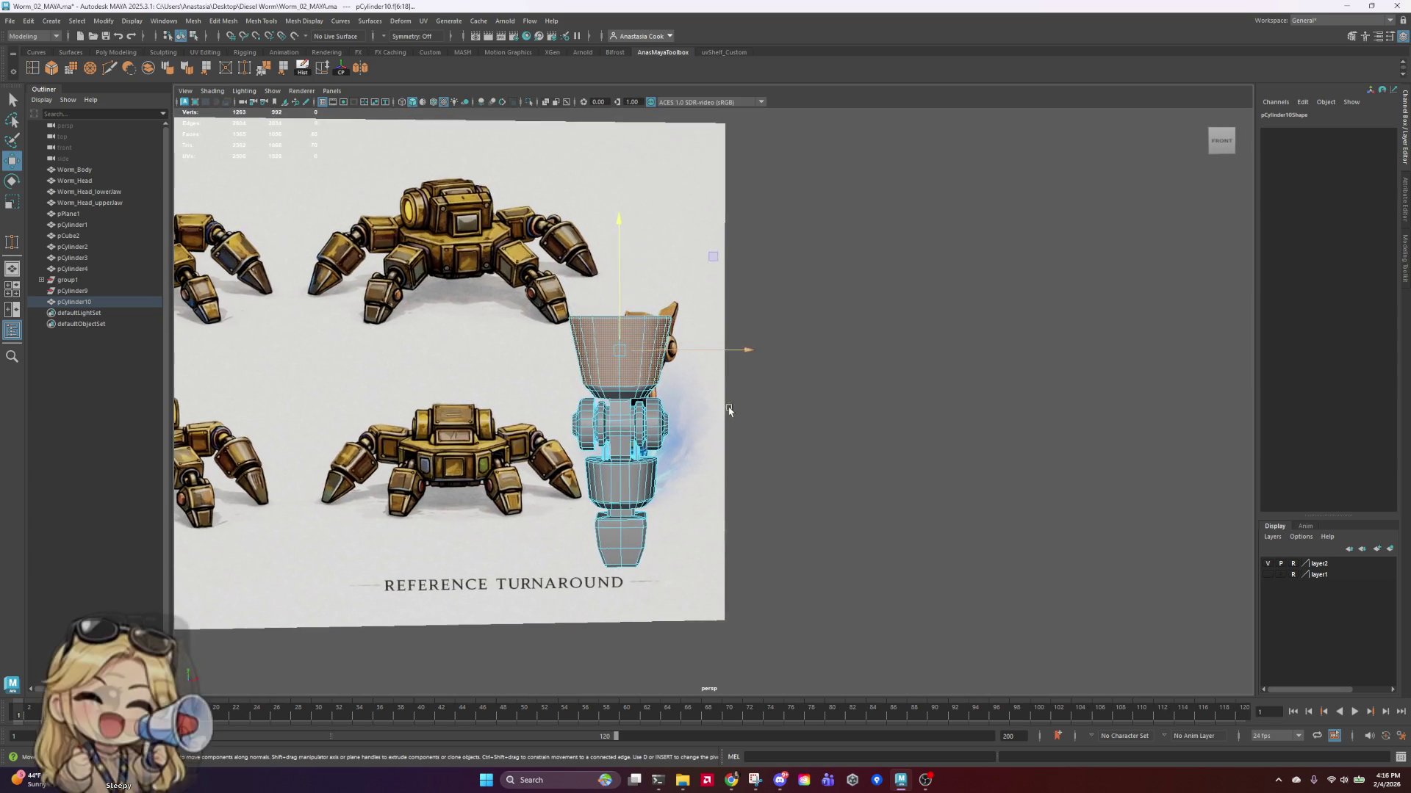
{"action": "scroll", "coordinate": [624, 369], "scroll_direction": "up", "scroll_amount": 5}
{"action": "key", "text": "ctrl+z"}
{"action": "key", "text": "ctrl+z"}
{"action": "left_click", "coordinate": [465, 372], "text": "shift"}
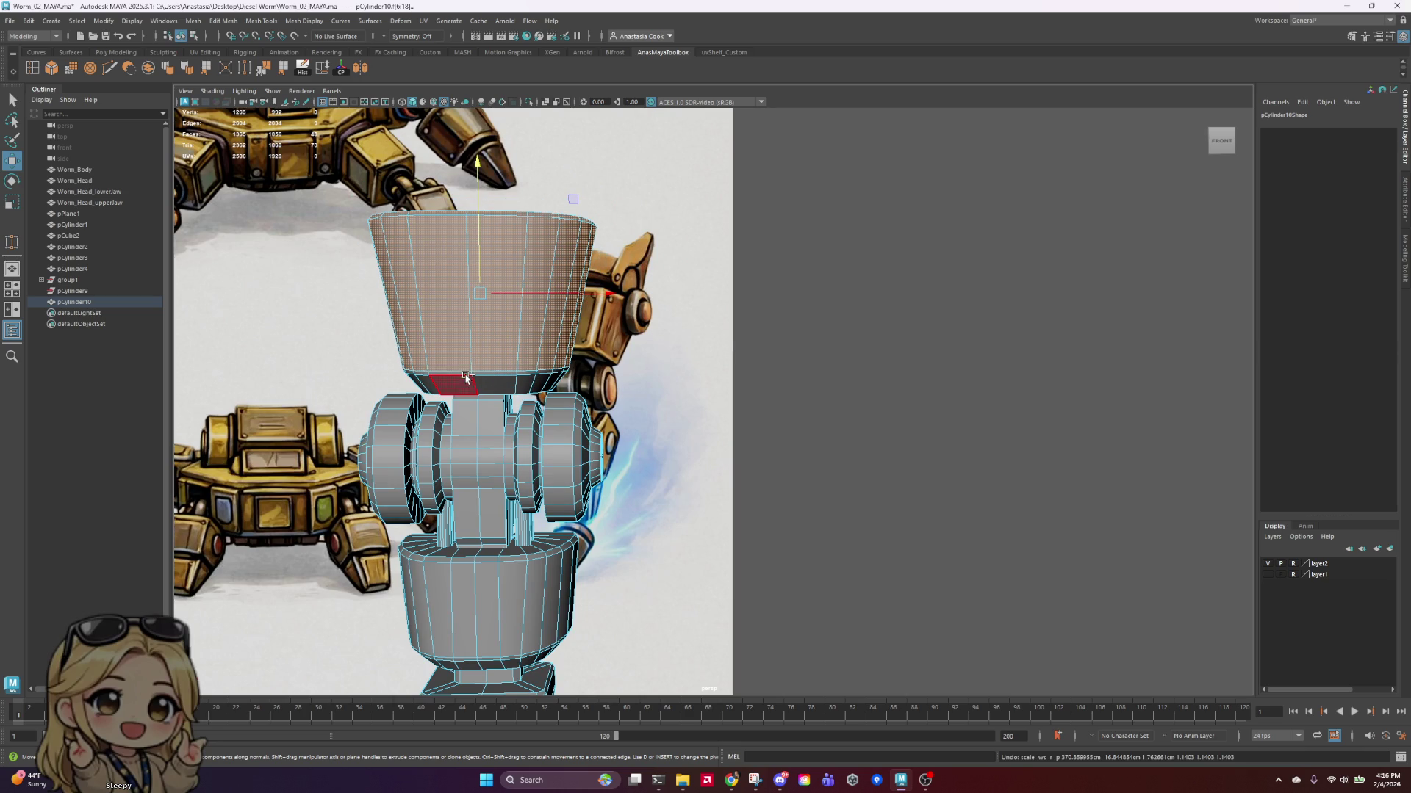
{"action": "key", "text": "r"}
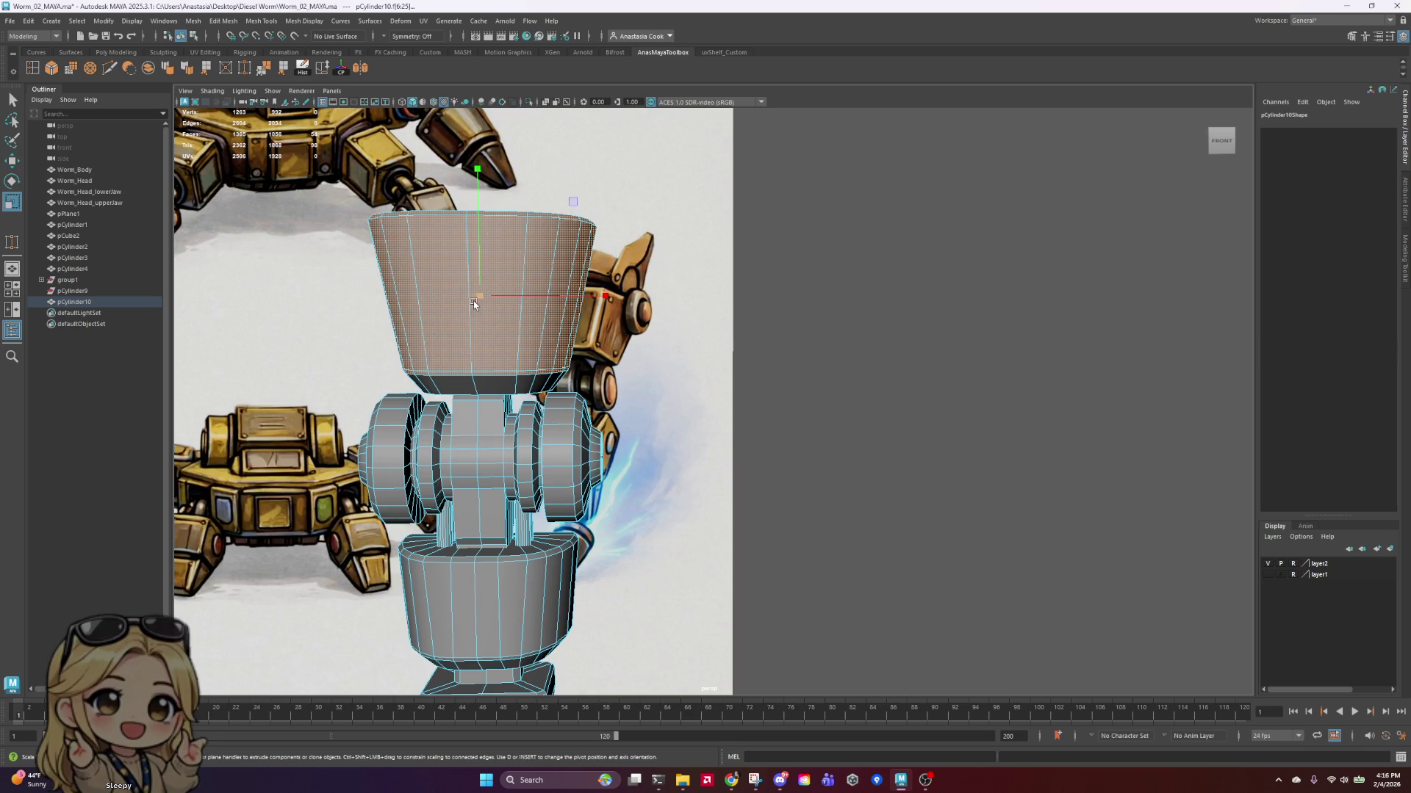
{"action": "left_click_drag", "start_coordinate": [476, 289], "coordinate": [487, 293]}
Step: Raise the top cup and its rim faces, then return pCylinder10 to object mode
{"action": "key", "text": "w"}
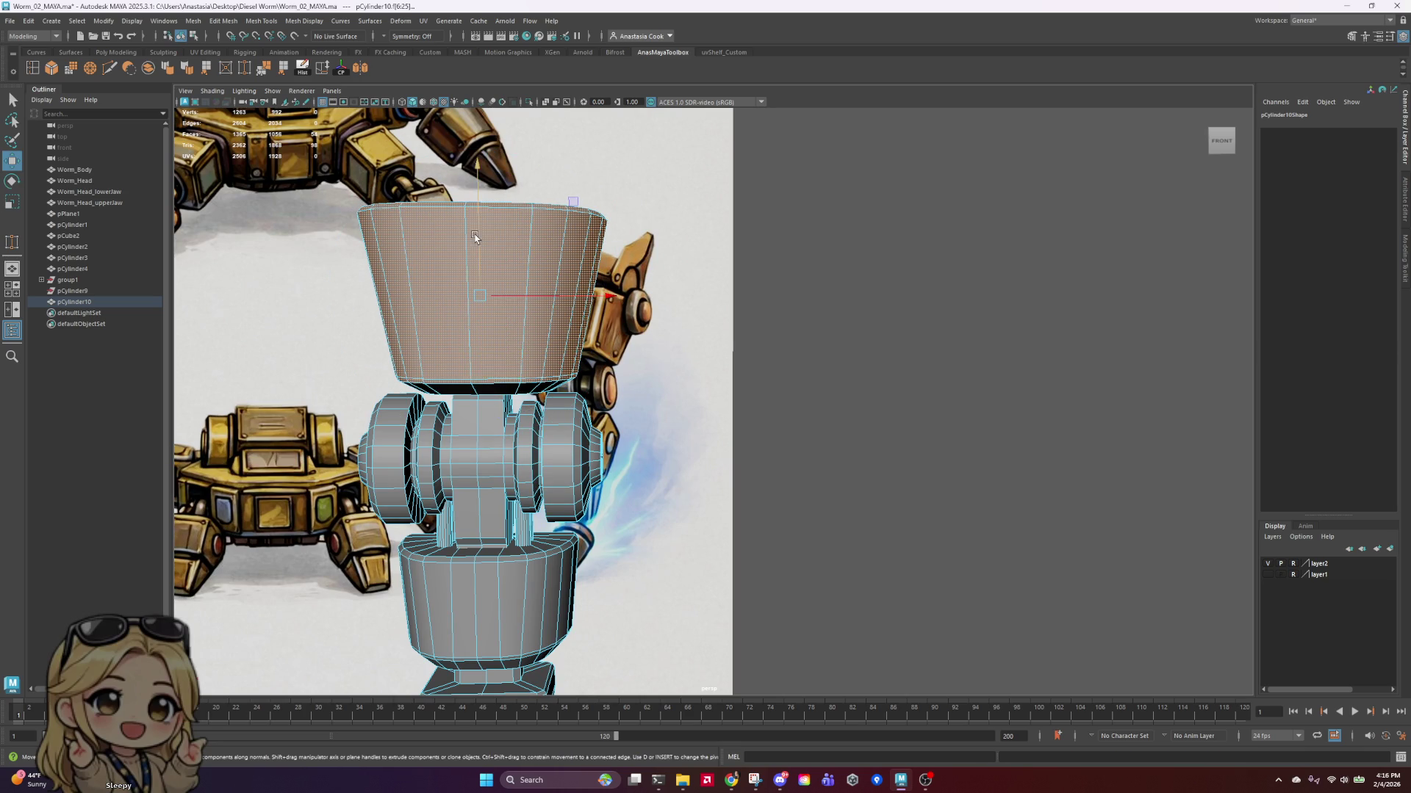
{"action": "left_click_drag", "start_coordinate": [479, 241], "coordinate": [480, 232]}
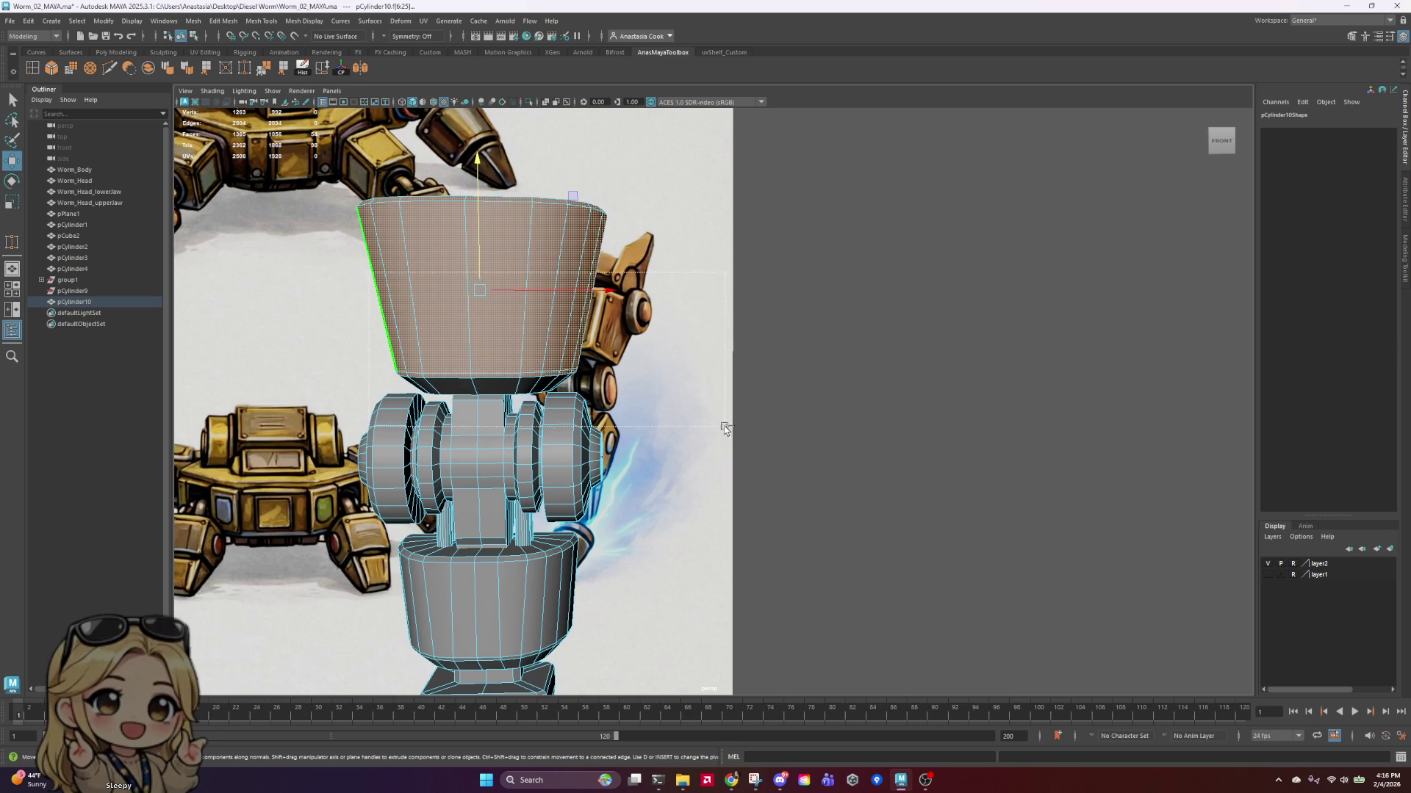
{"action": "key", "text": "ctrl+z"}
{"action": "left_click_drag", "start_coordinate": [474, 145], "coordinate": [474, 124]}
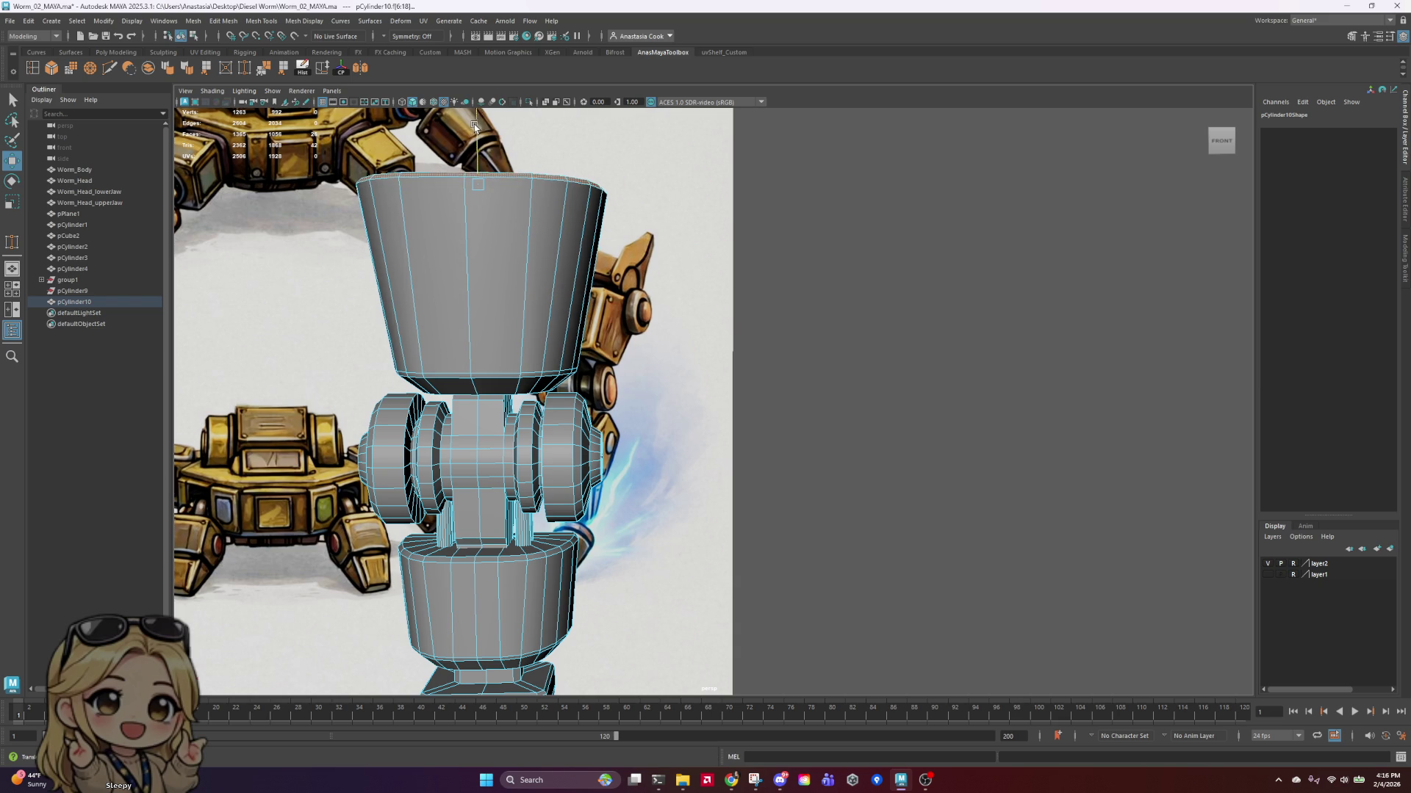
{"action": "scroll", "coordinate": [544, 338], "scroll_direction": "down", "scroll_amount": 5}
{"action": "right_click_drag", "start_coordinate": [650, 376], "coordinate": [698, 345]}
{"action": "left_click", "coordinate": [852, 321]}
{"action": "mouse_move", "coordinate": [741, 414]}
{"action": "left_mouse_down", "text": "alt"}
{"action": "mouse_move", "coordinate": [759, 377]}
{"action": "mouse_move", "coordinate": [602, 368]}
{"action": "mouse_move", "coordinate": [674, 375]}
{"action": "mouse_move", "coordinate": [687, 391]}
{"action": "mouse_move", "coordinate": [703, 497]}
{"action": "left_mouse_up", "text": "alt"}
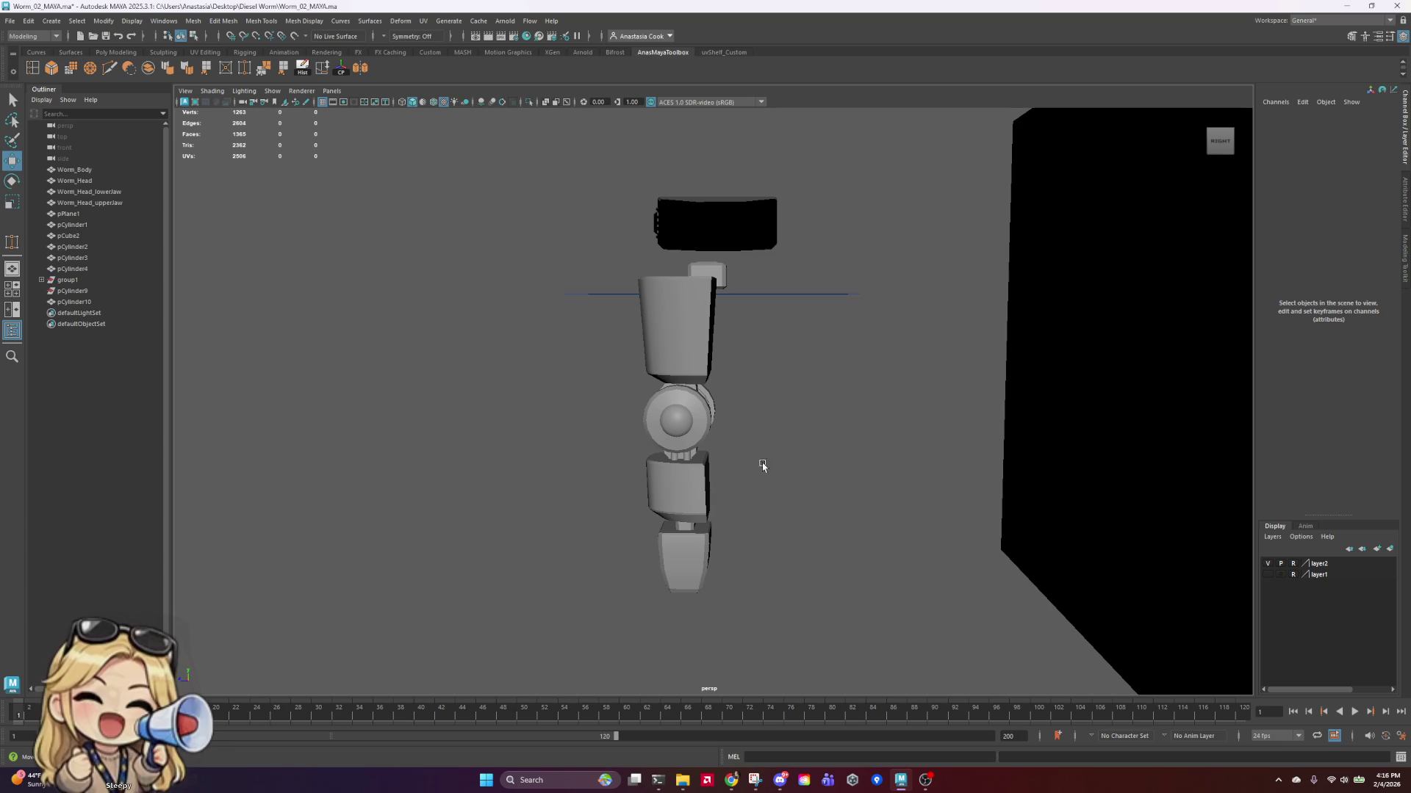
Step: Select pCylinder10 and save the worm scene with Ctrl+S
{"action": "left_click", "coordinate": [687, 510]}
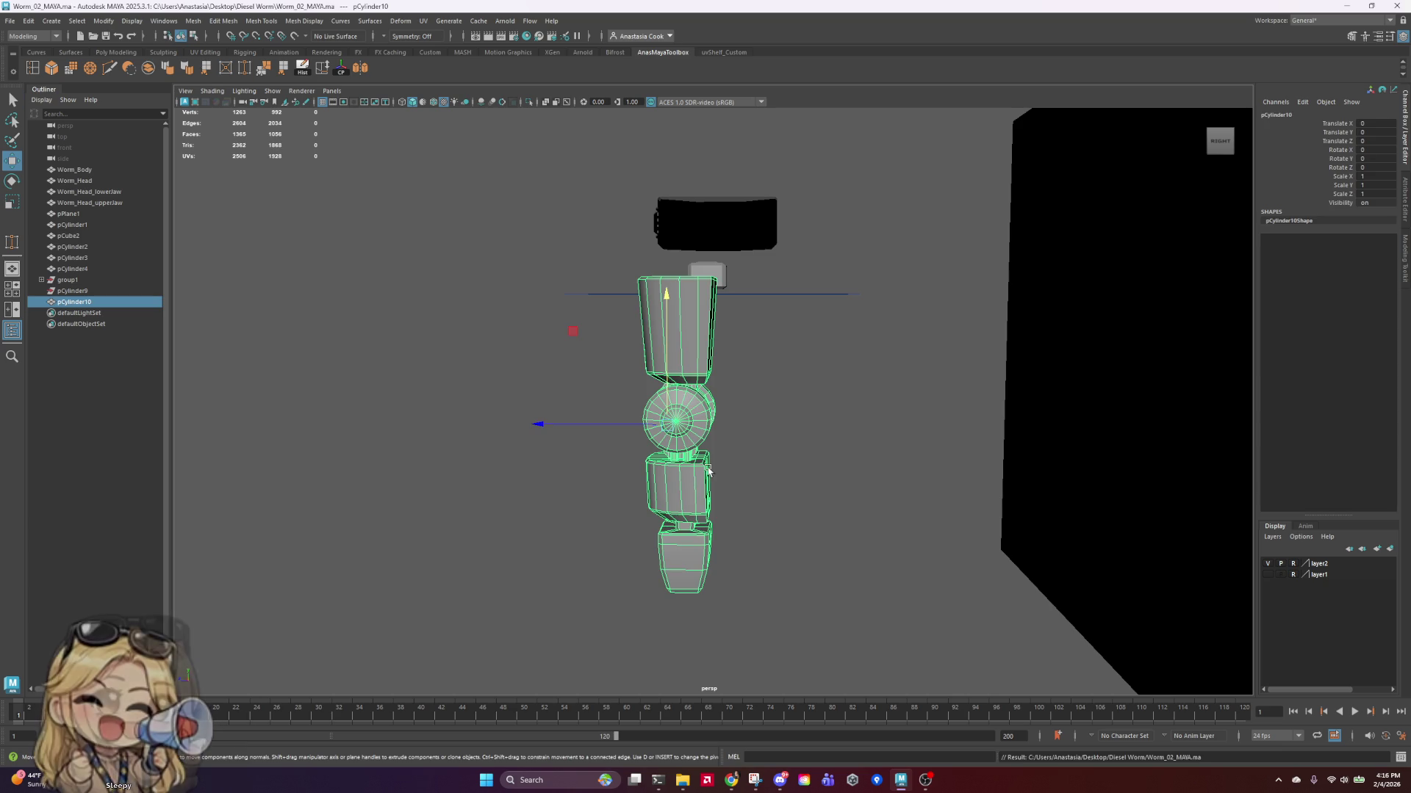
{"action": "mouse_move", "coordinate": [709, 471]}
{"action": "left_mouse_down", "text": "alt"}
{"action": "mouse_move", "coordinate": [744, 489]}
{"action": "mouse_move", "coordinate": [880, 474]}
{"action": "mouse_move", "coordinate": [439, 341]}
{"action": "left_mouse_up", "text": "alt"}
{"action": "left_click", "coordinate": [877, 474]}
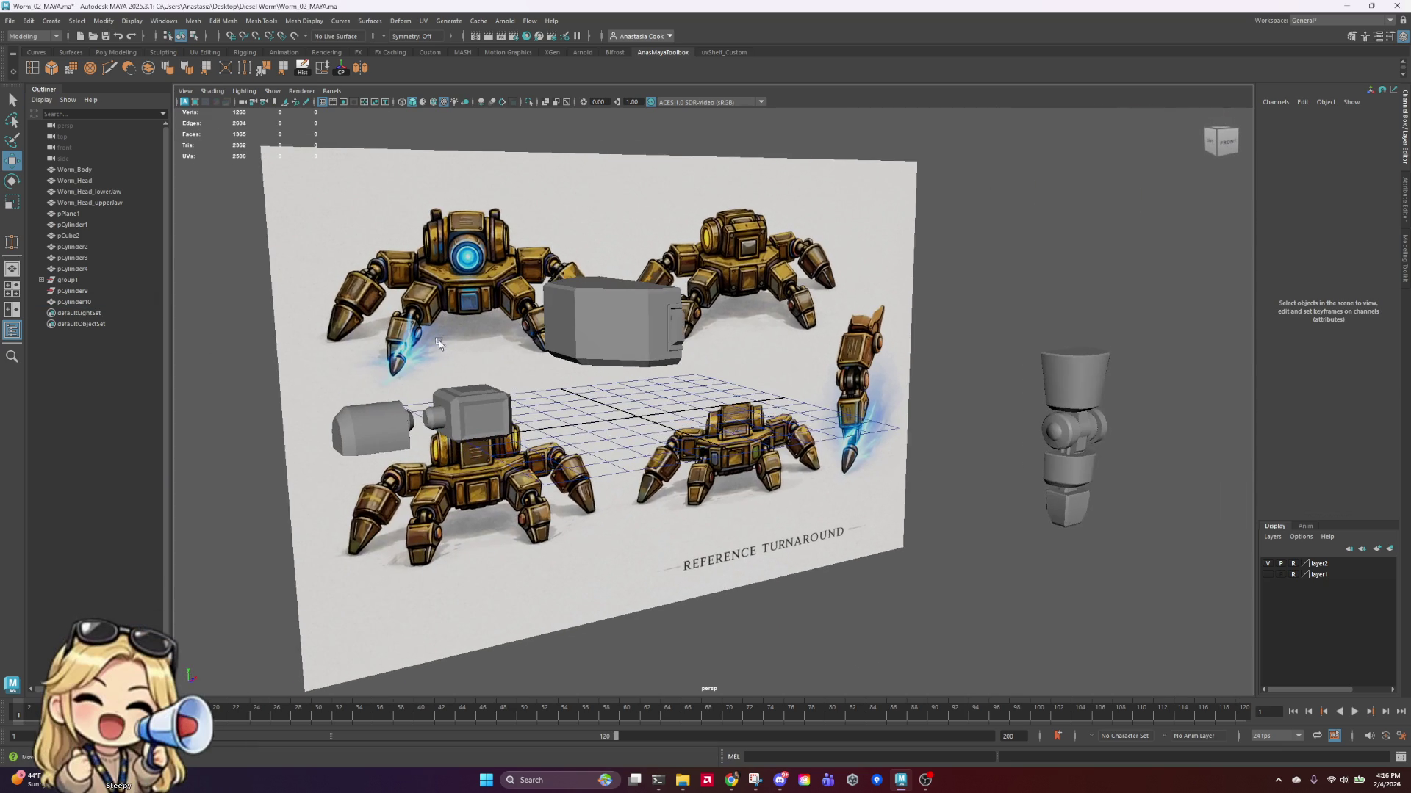
{"action": "mouse_move", "coordinate": [997, 435]}
{"action": "left_mouse_down", "text": "alt"}
{"action": "mouse_move", "coordinate": [690, 441]}
{"action": "mouse_move", "coordinate": [677, 511]}
{"action": "mouse_move", "coordinate": [828, 482]}
{"action": "mouse_move", "coordinate": [908, 403]}
{"action": "left_mouse_up", "text": "alt"}
{"action": "left_click", "coordinate": [846, 399]}
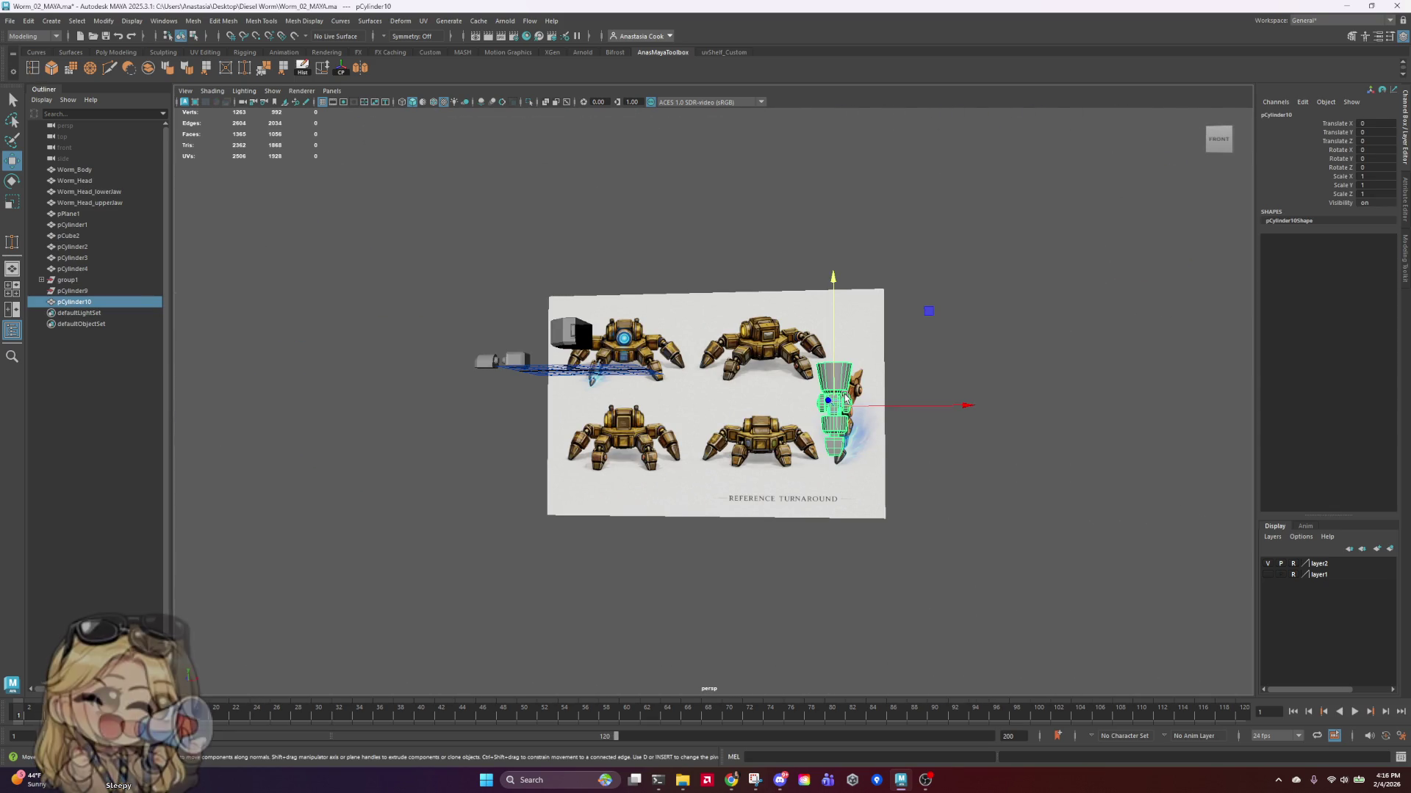
{"action": "key", "text": "ctrl+s"}
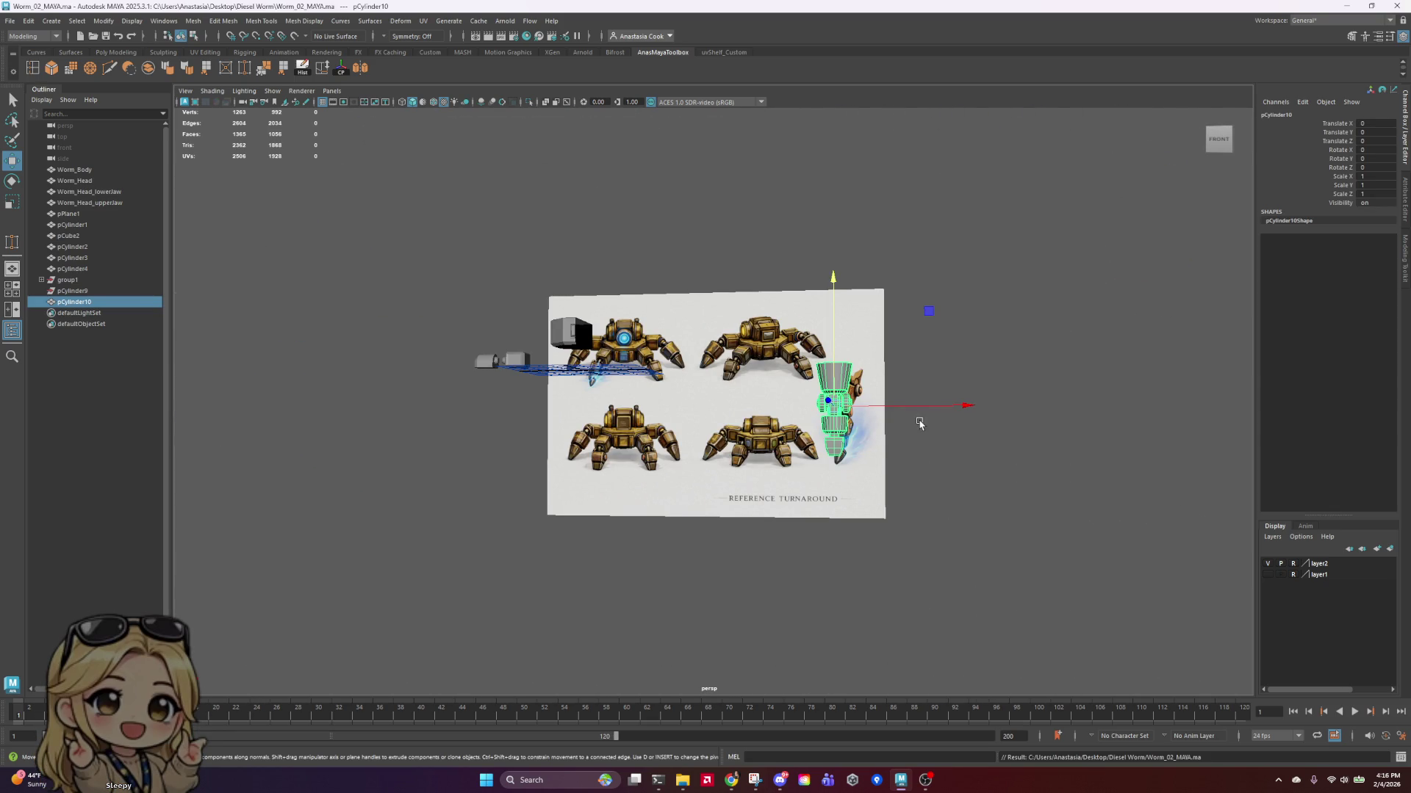
Step: Zoom in close on the worm segment beside the reference leg
{"action": "scroll", "coordinate": [858, 432], "scroll_direction": "up", "scroll_amount": 5}
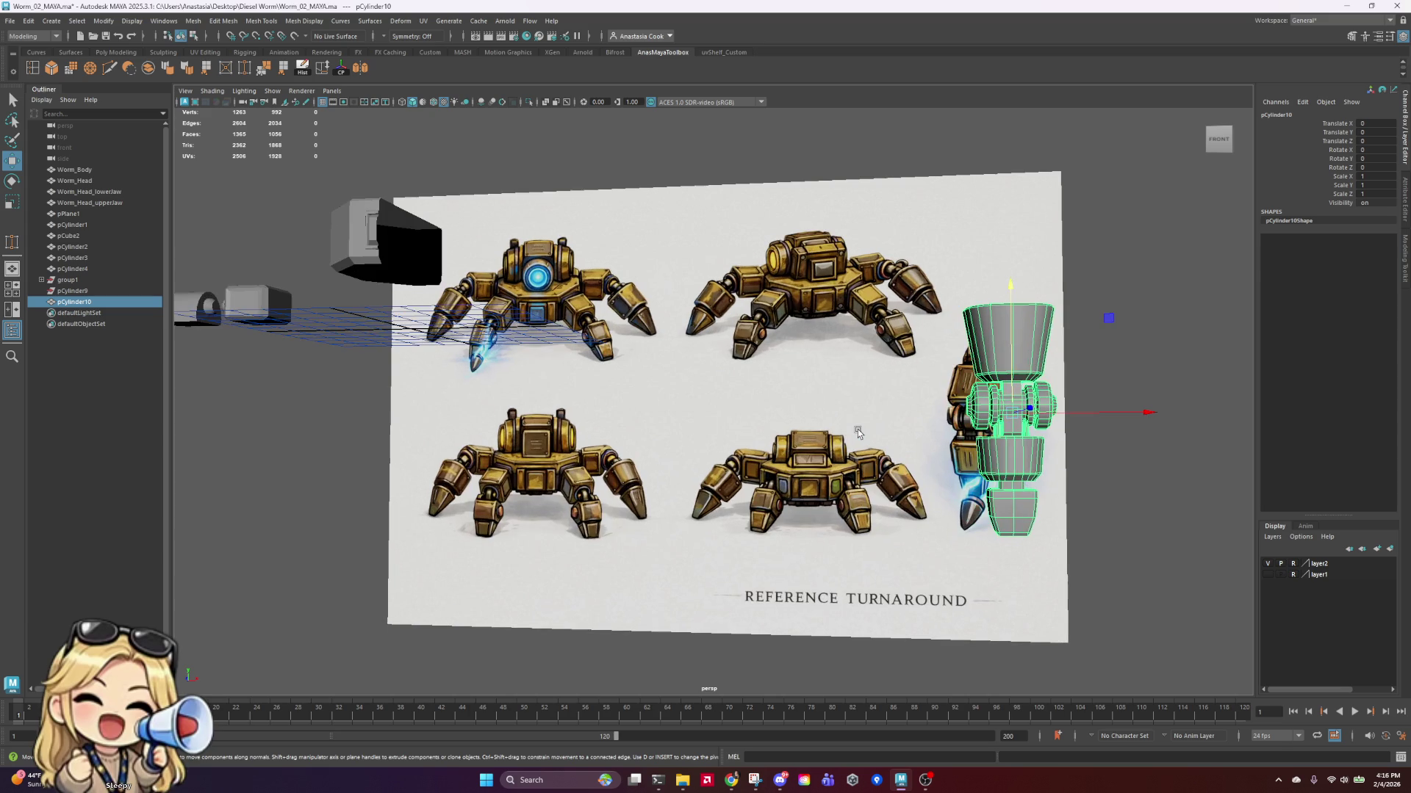
{"action": "left_click", "coordinate": [1220, 319]}
{"action": "mouse_move", "coordinate": [1220, 319]}
{"action": "left_mouse_down", "text": "alt"}
{"action": "mouse_move", "coordinate": [1161, 452]}
{"action": "mouse_move", "coordinate": [1078, 430]}
{"action": "left_mouse_up", "text": "alt"}
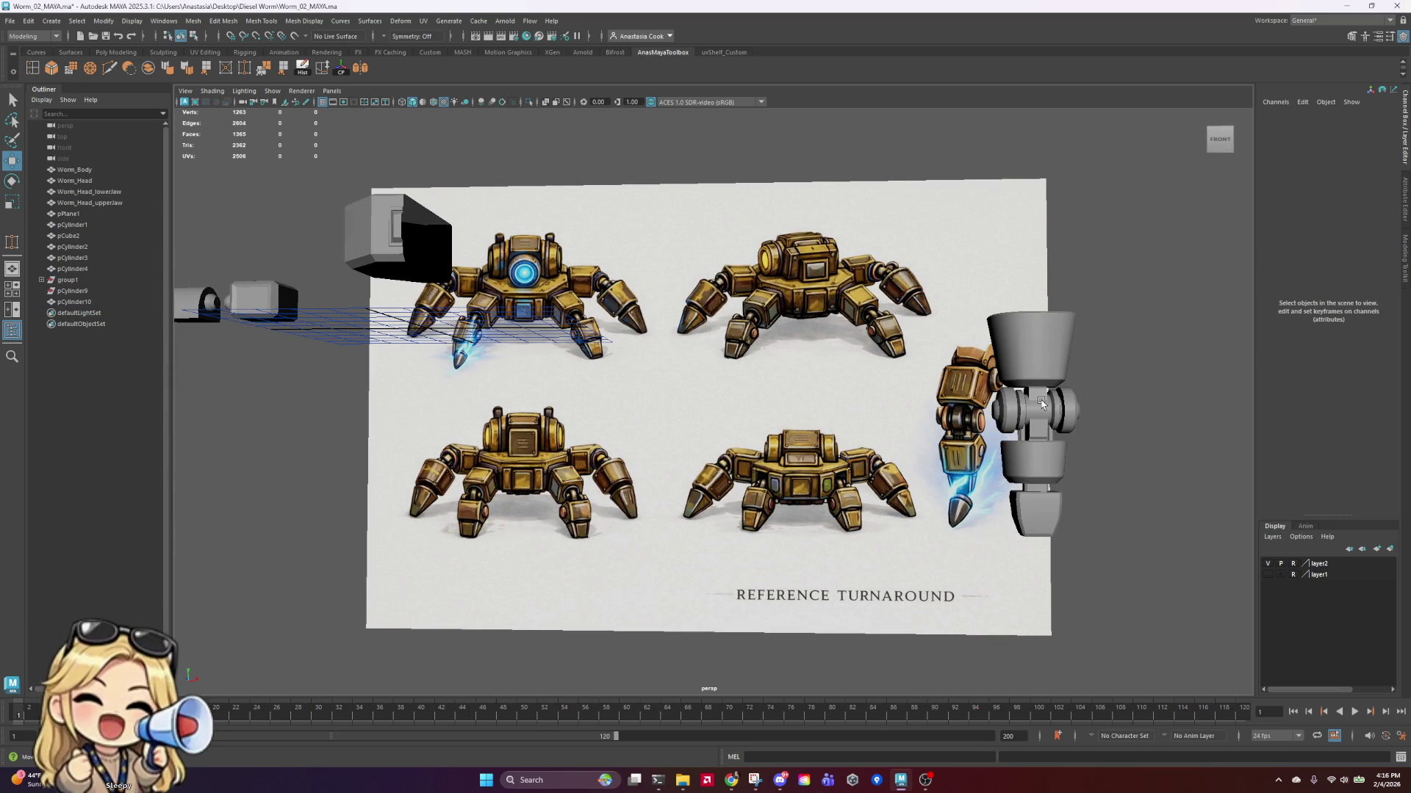
{"action": "left_click", "coordinate": [1074, 410]}
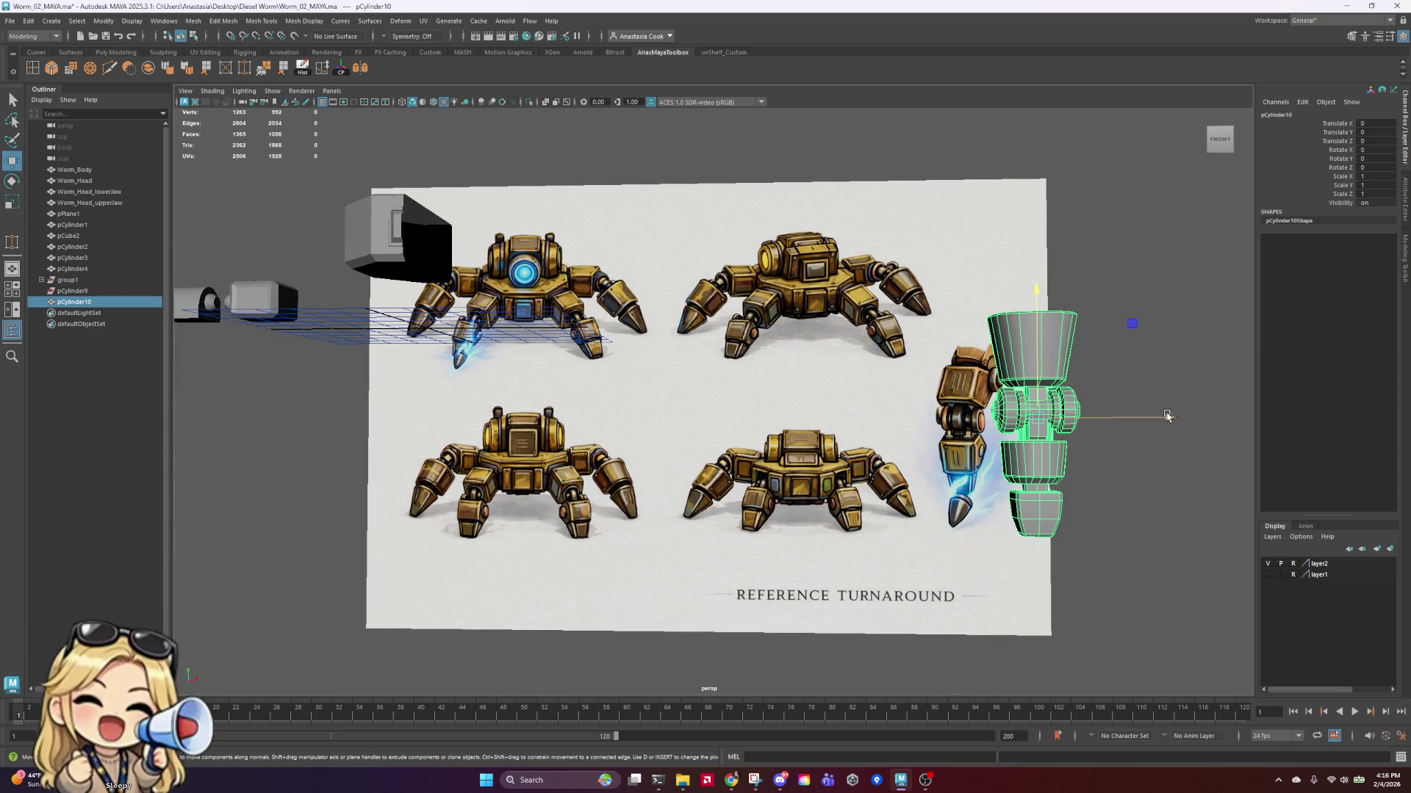
{"action": "left_click_drag", "start_coordinate": [1146, 408], "coordinate": [1199, 454], "text": "alt"}
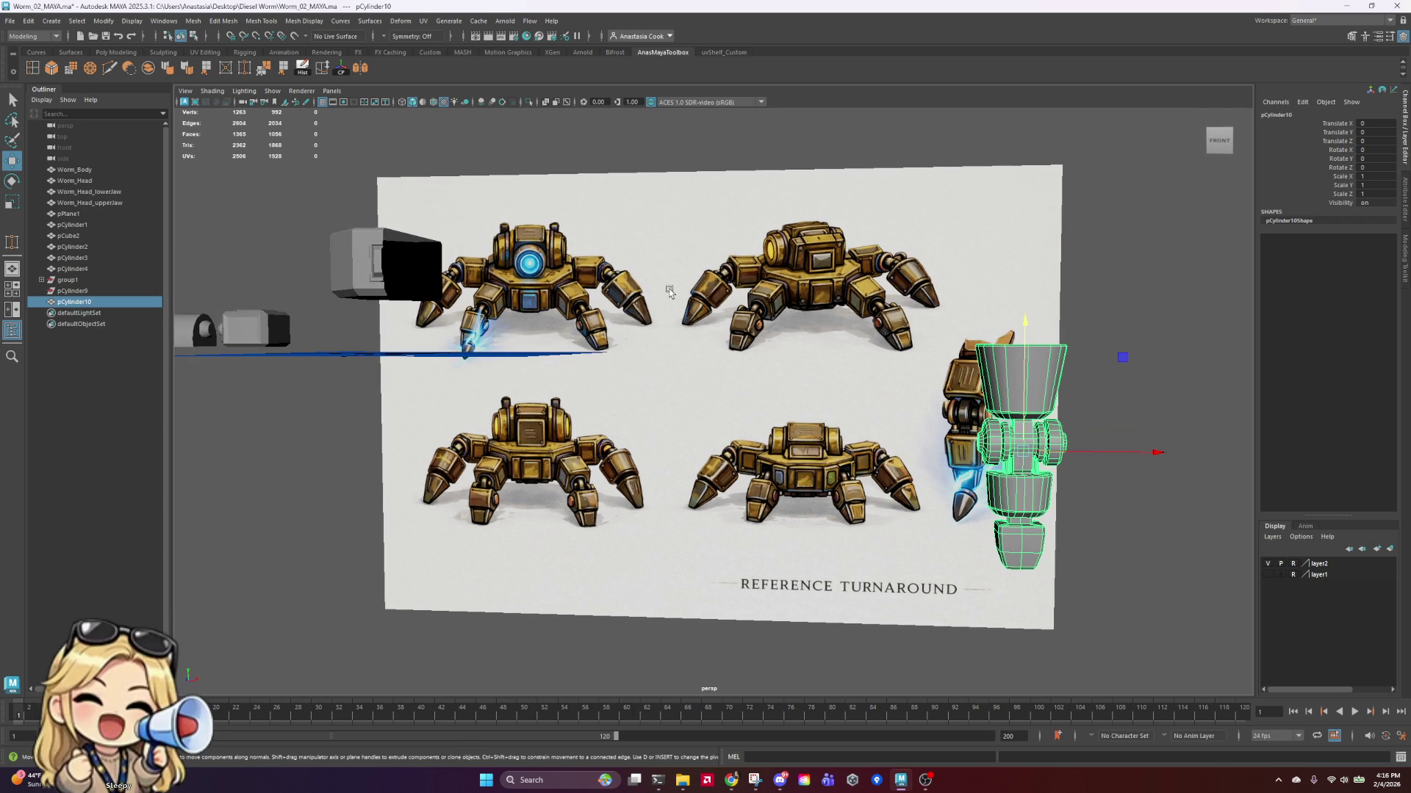
{"action": "scroll", "coordinate": [1096, 535], "scroll_direction": "up", "scroll_amount": 5}
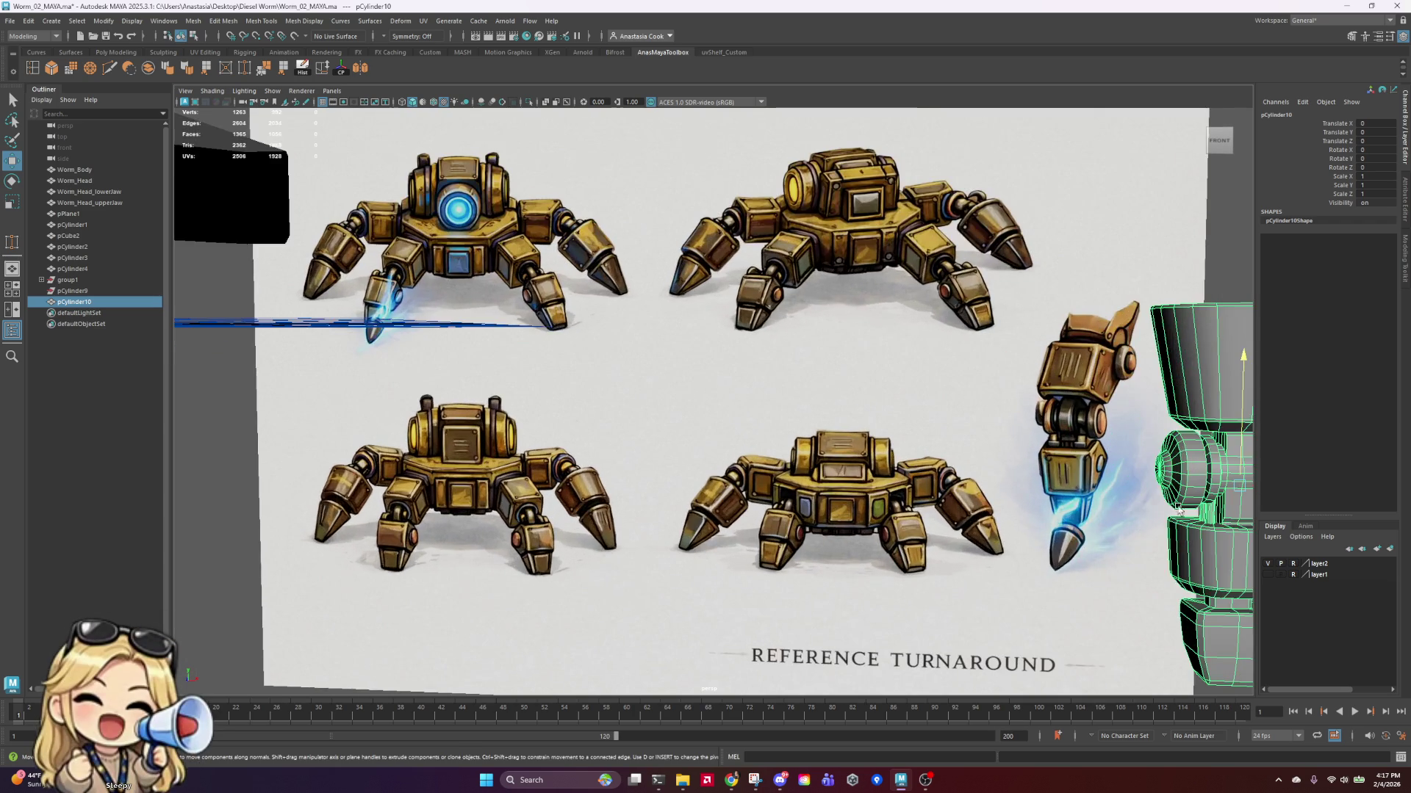
{"action": "middle_click_drag", "start_coordinate": [955, 478], "coordinate": [667, 350], "text": "alt"}
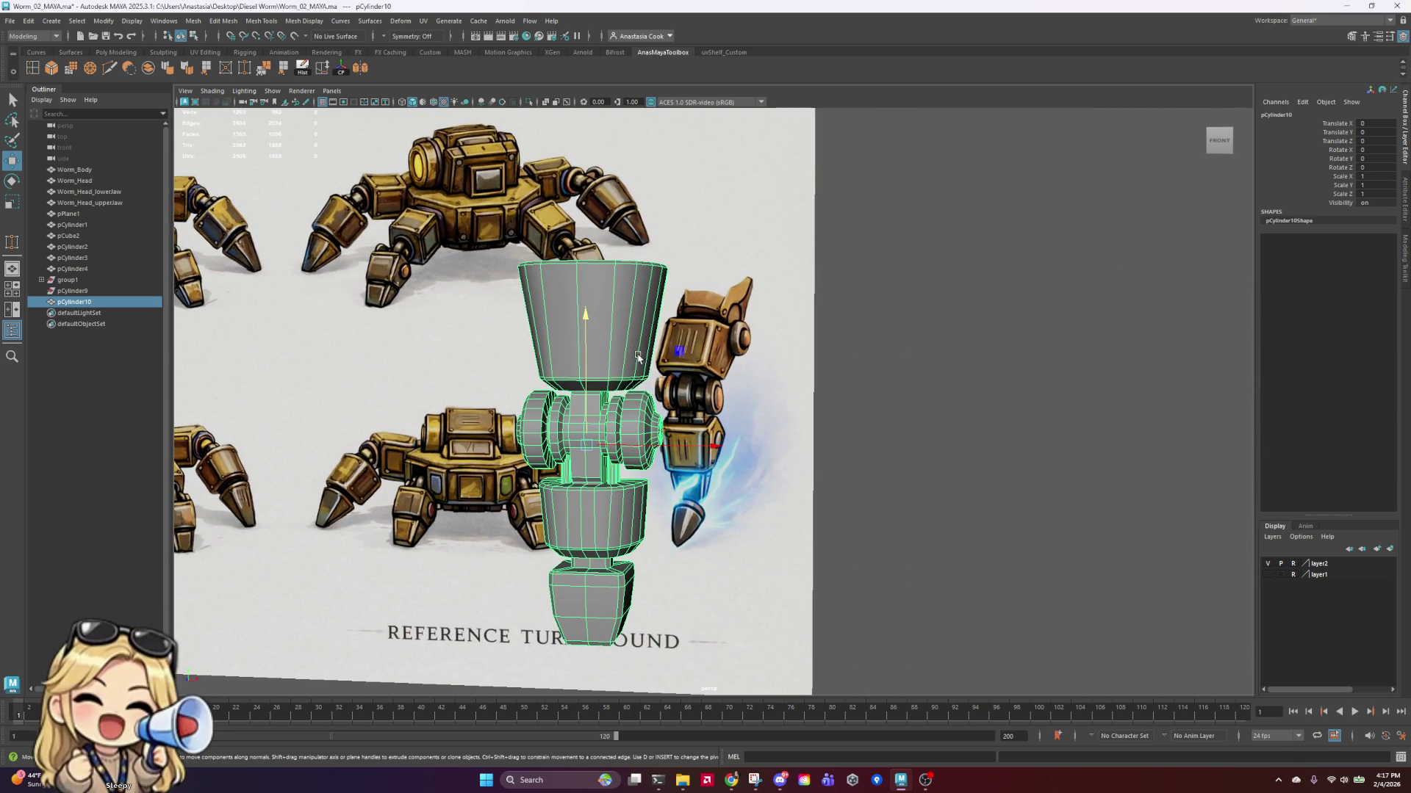
Step: Select pCylinder10's top cup faces and move them up along Y in two passes
{"action": "right_click_drag", "start_coordinate": [630, 353], "coordinate": [635, 388]}
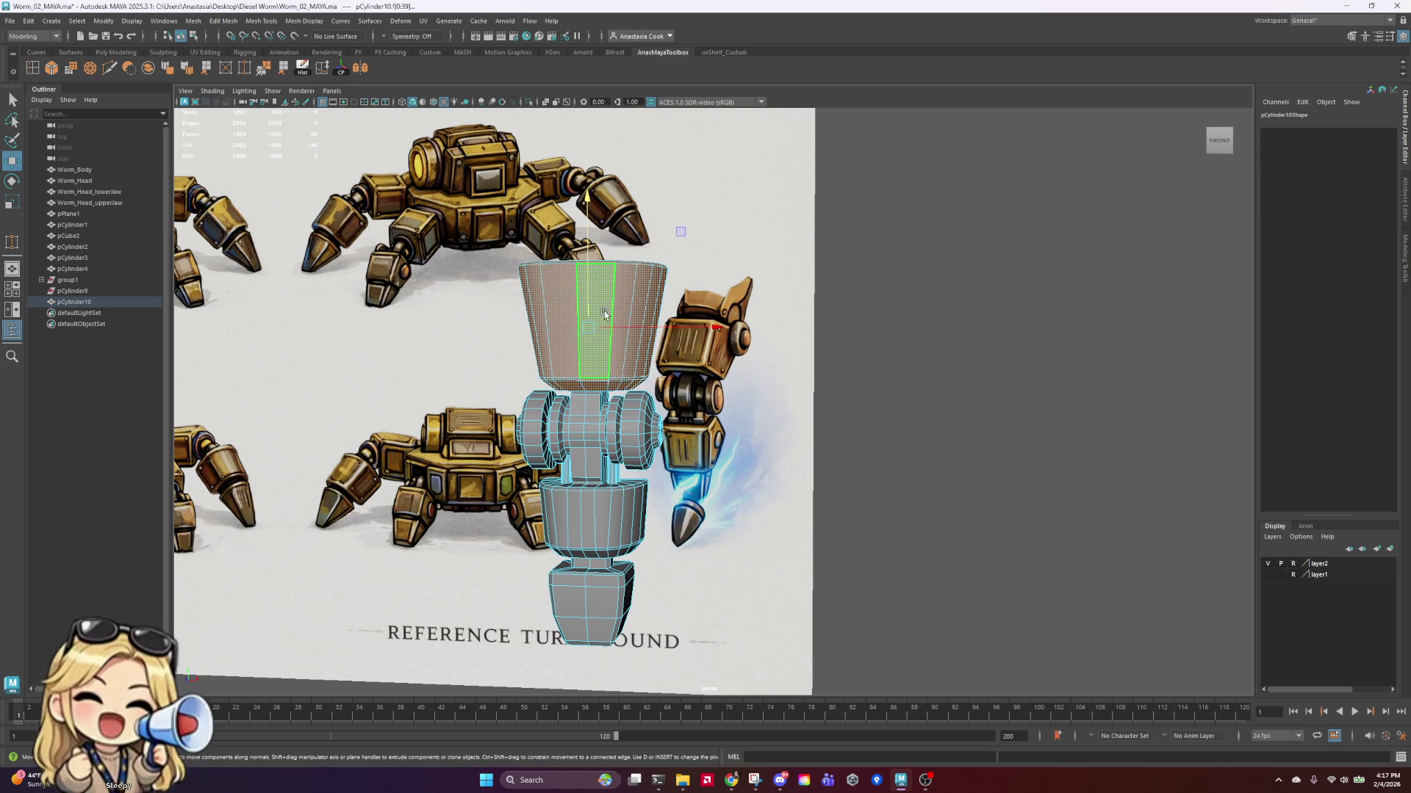
{"action": "left_click", "coordinate": [607, 323]}
{"action": "left_click_drag", "start_coordinate": [589, 233], "coordinate": [590, 208]}
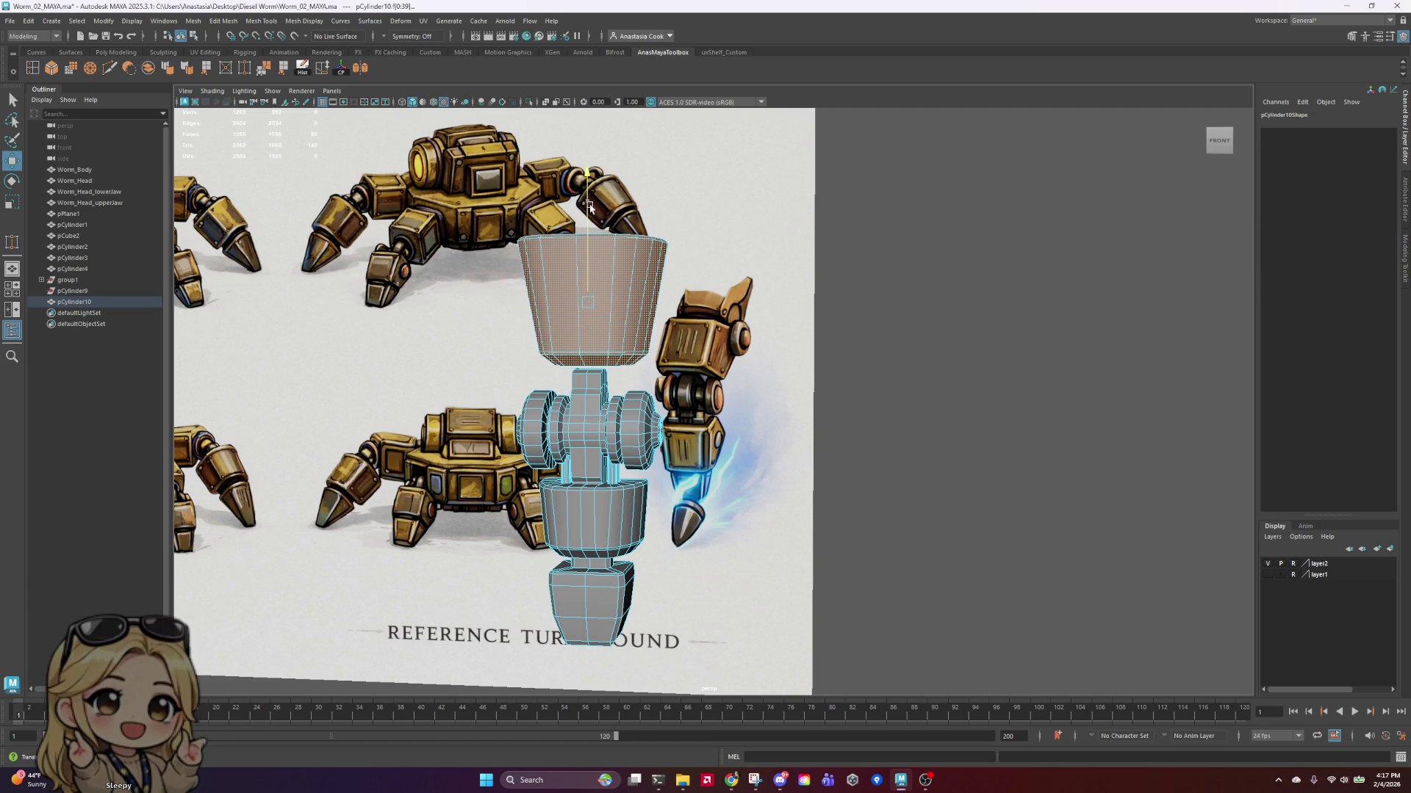
{"action": "left_click_drag", "start_coordinate": [626, 359], "coordinate": [675, 405], "text": "alt"}
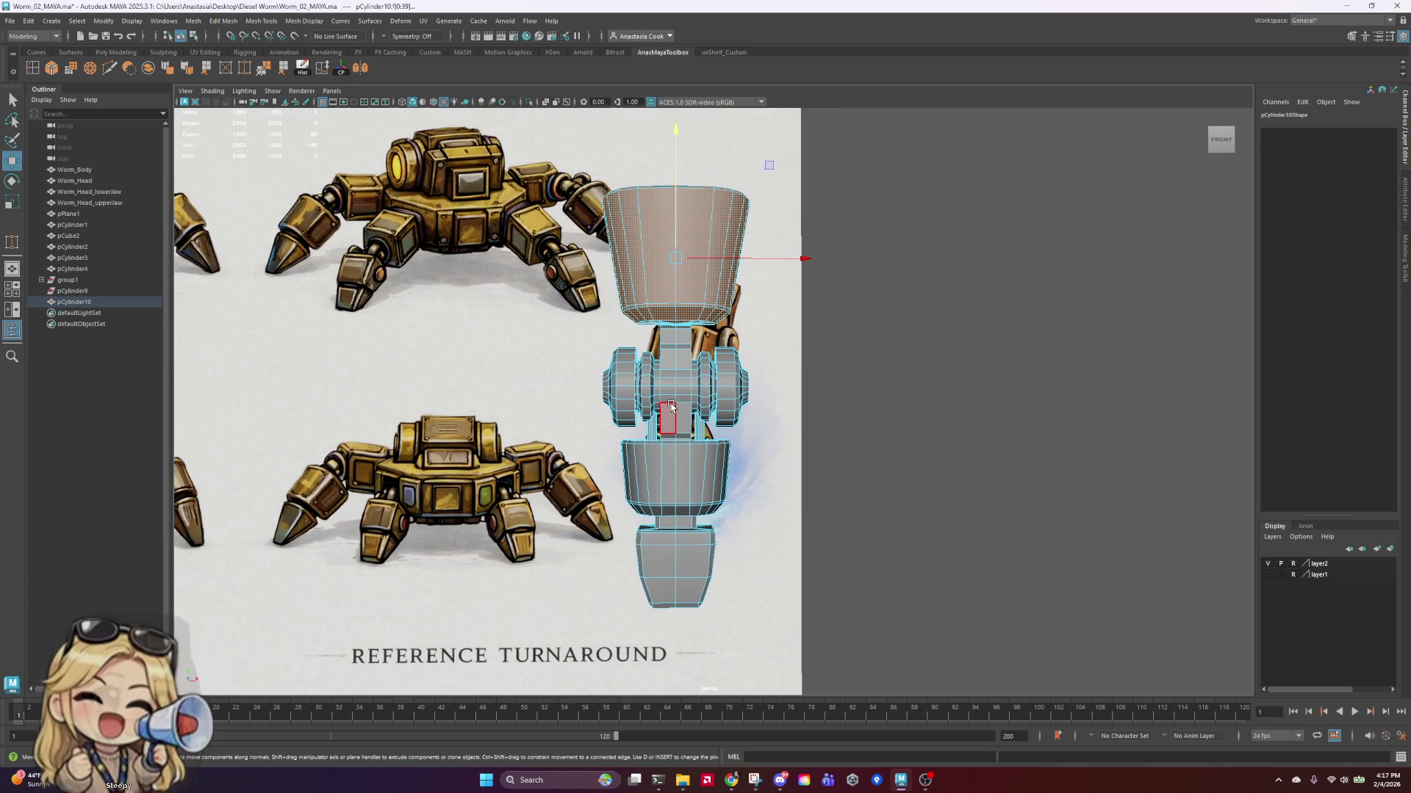
{"action": "left_click_drag", "start_coordinate": [671, 213], "coordinate": [675, 220]}
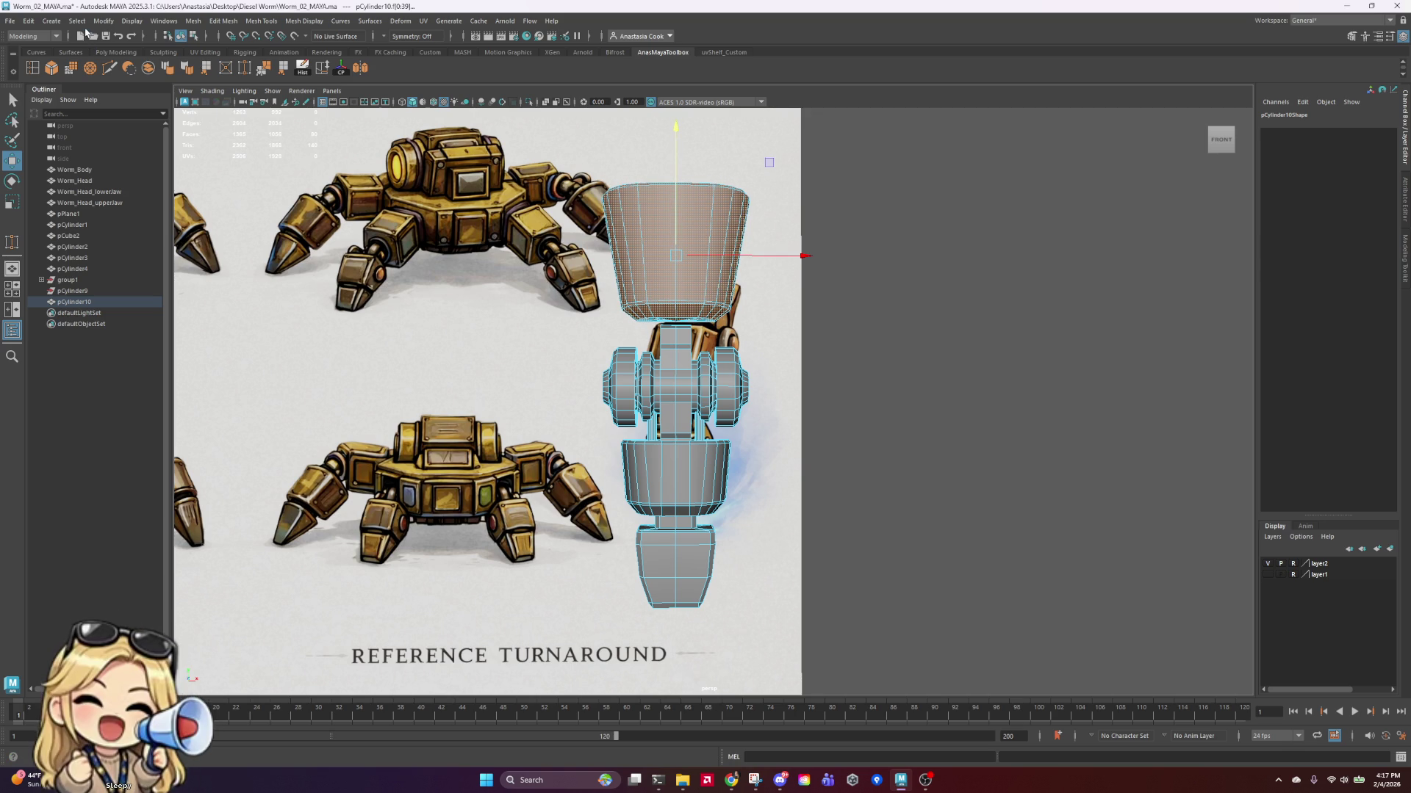
{"action": "left_click", "coordinate": [51, 20]}
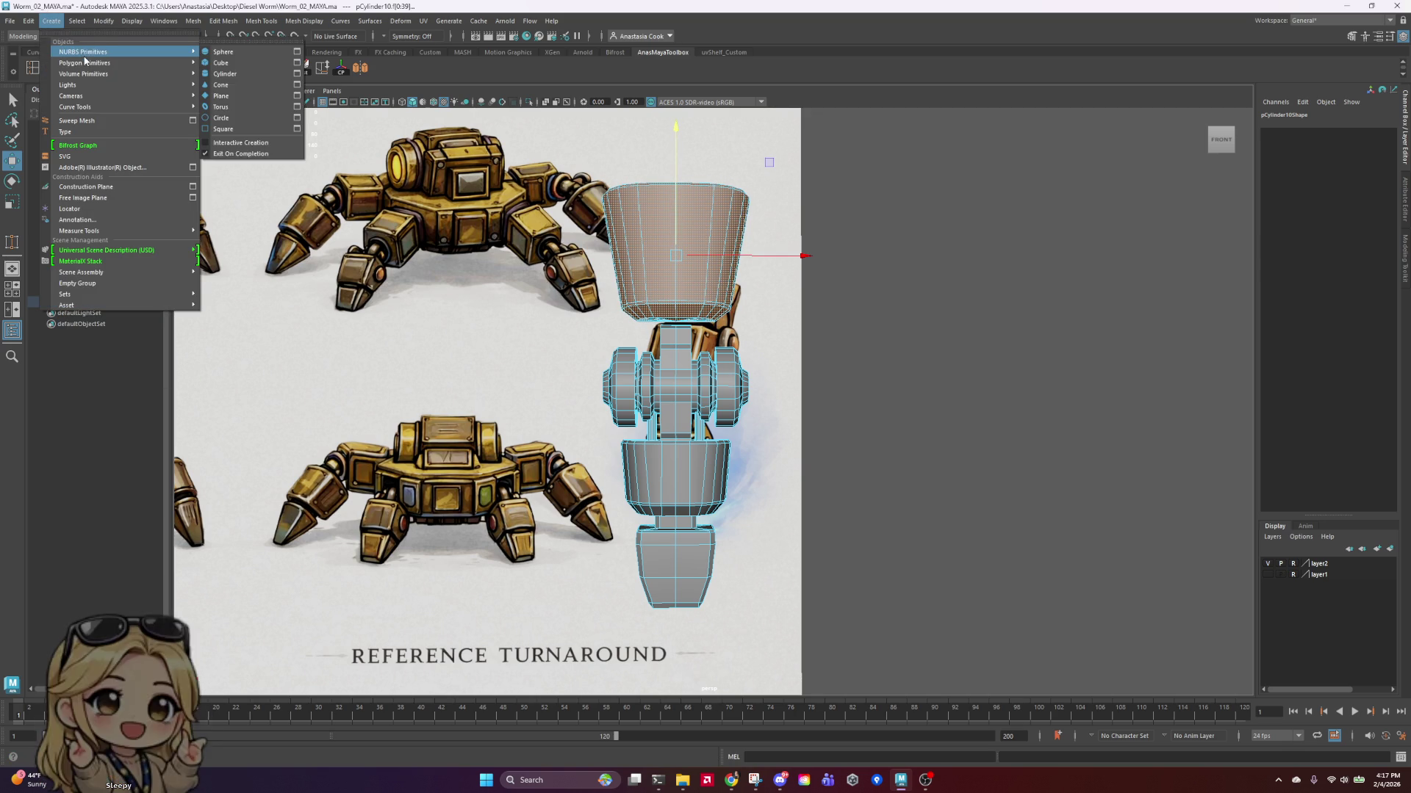
Step: Create a polygon cylinder and slide it along X to sit beside the worm
{"action": "mouse_move", "coordinate": [84, 62]}
{"action": "left_click", "coordinate": [220, 85]}
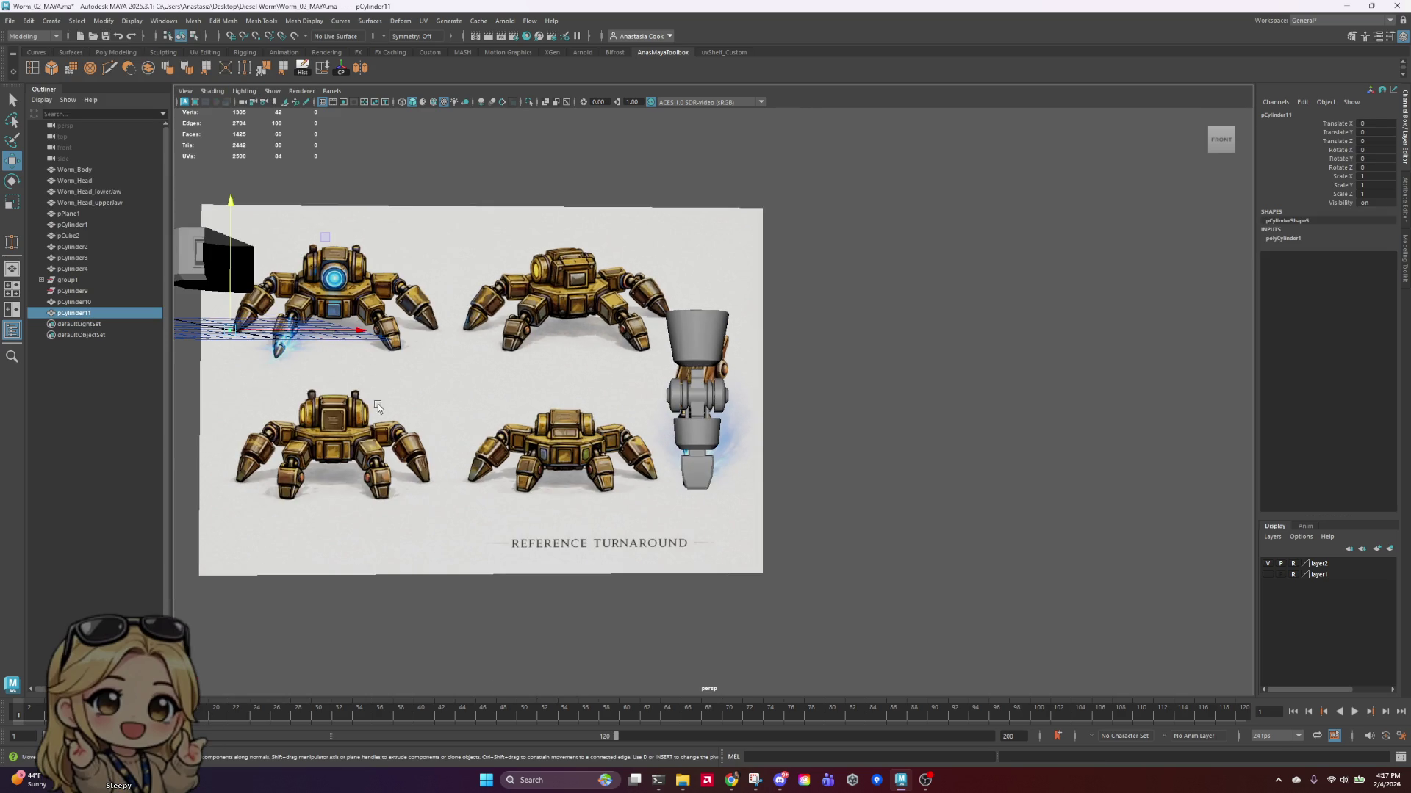
{"action": "scroll", "coordinate": [378, 408], "scroll_direction": "down", "scroll_amount": 3}
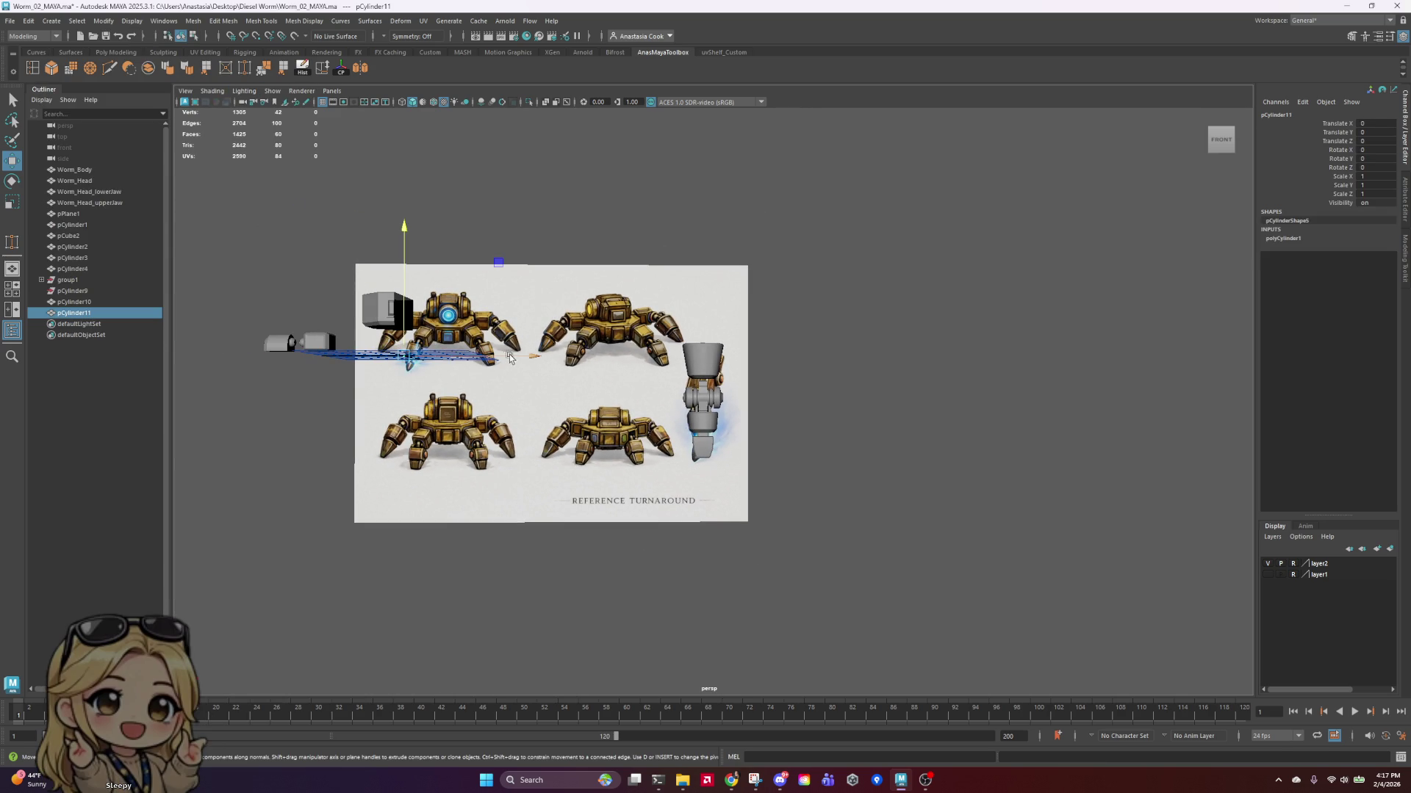
{"action": "left_click_drag", "start_coordinate": [509, 358], "coordinate": [729, 358]}
{"action": "left_click_drag", "start_coordinate": [834, 364], "coordinate": [865, 383]}
Step: Enlarge the cylinder uniformly, then scale it down in Y into a flat disc
{"action": "key", "text": "r"}
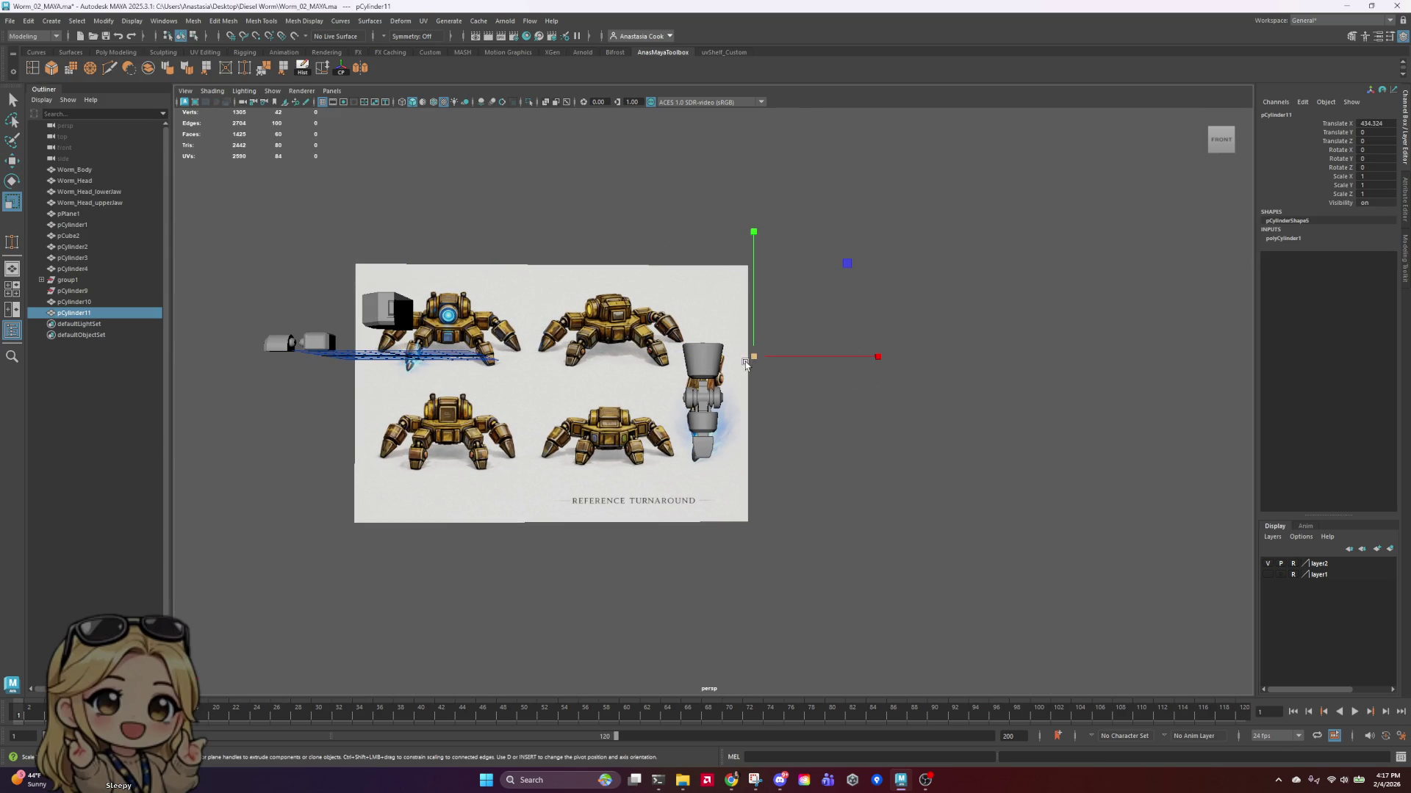
{"action": "mouse_move", "coordinate": [759, 358]}
{"action": "left_mouse_down"}
{"action": "mouse_move", "coordinate": [837, 355]}
{"action": "mouse_move", "coordinate": [823, 358]}
{"action": "left_mouse_up"}
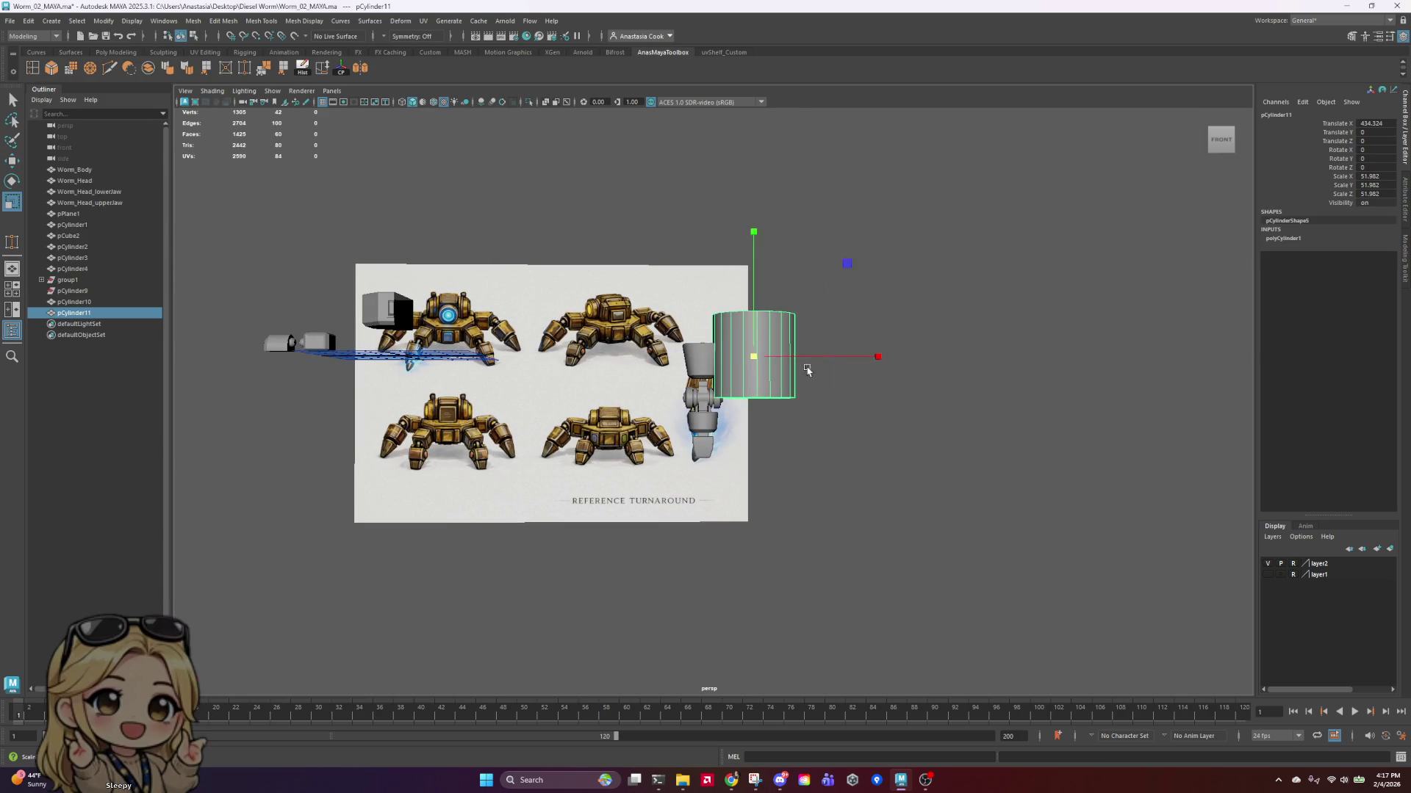
{"action": "scroll", "coordinate": [809, 368], "scroll_direction": "up", "scroll_amount": 3}
{"action": "key", "text": "e"}
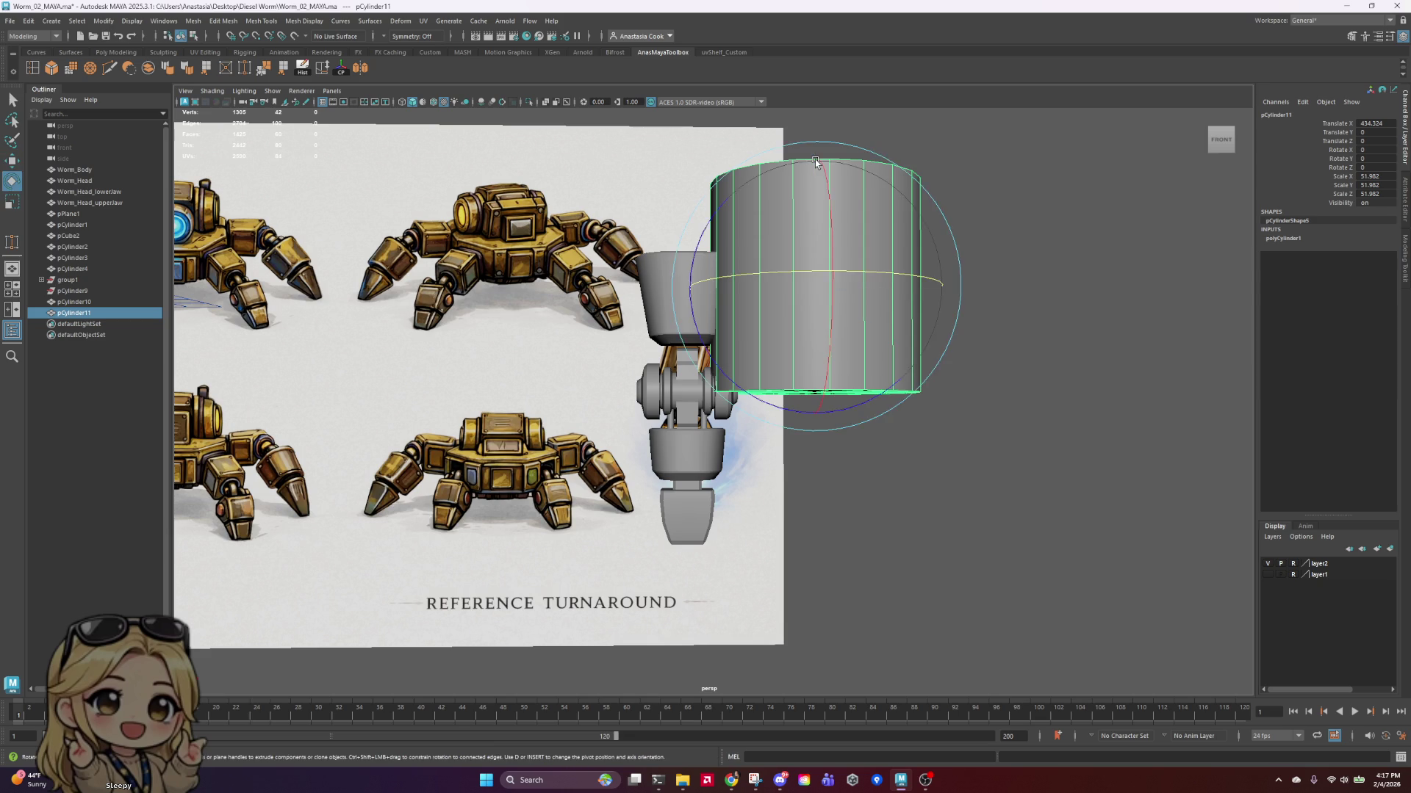
{"action": "key", "text": "r"}
{"action": "left_click_drag", "start_coordinate": [814, 182], "coordinate": [818, 338]}
{"action": "scroll", "coordinate": [922, 301], "scroll_direction": "up", "scroll_amount": 4}
{"action": "middle_click_drag", "start_coordinate": [1015, 224], "coordinate": [956, 401], "text": "alt"}
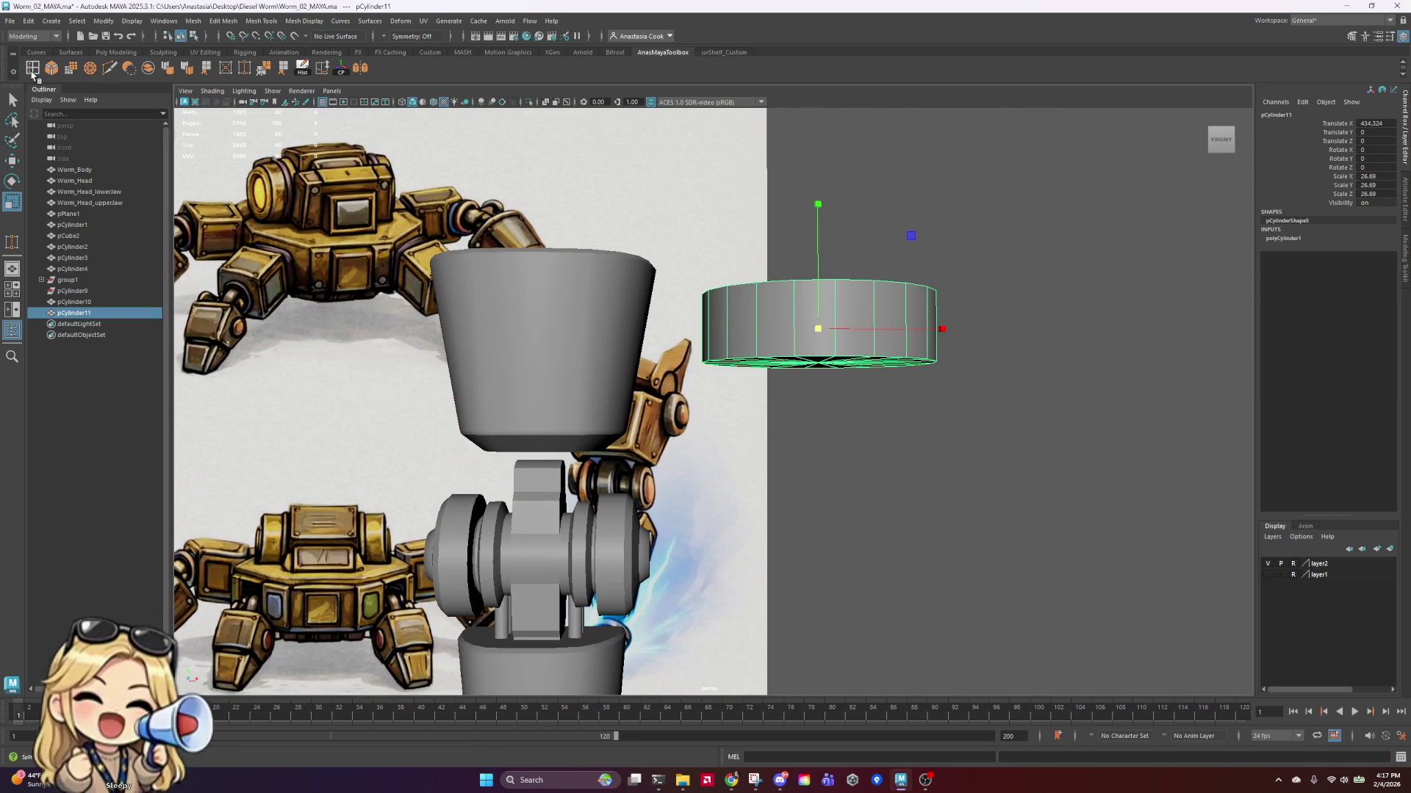
Step: Insert horizontal edge loops around pCylinder11's side wall, undoing one misplaced loop
{"action": "left_click", "coordinate": [32, 70]}
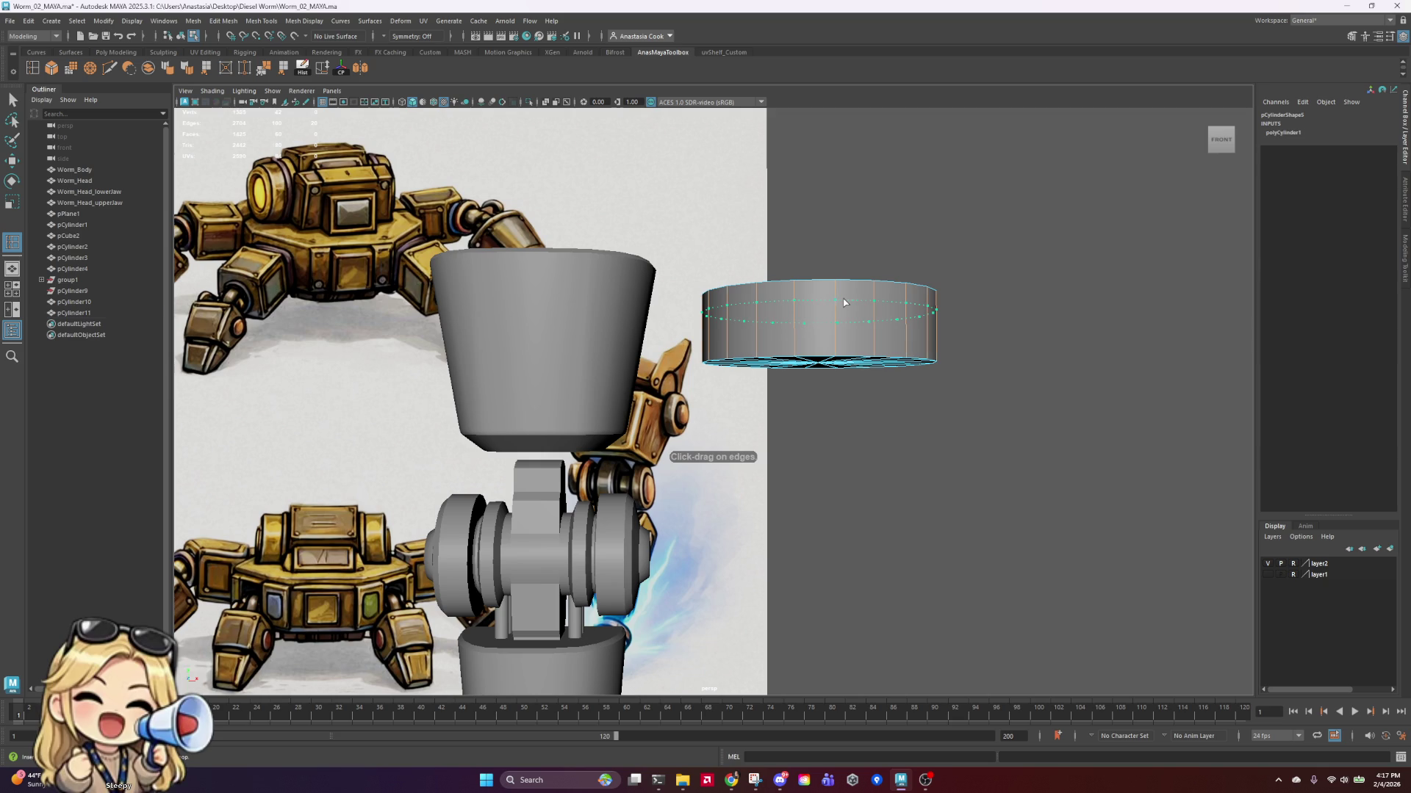
{"action": "left_click", "coordinate": [844, 302]}
{"action": "left_click", "coordinate": [835, 309]}
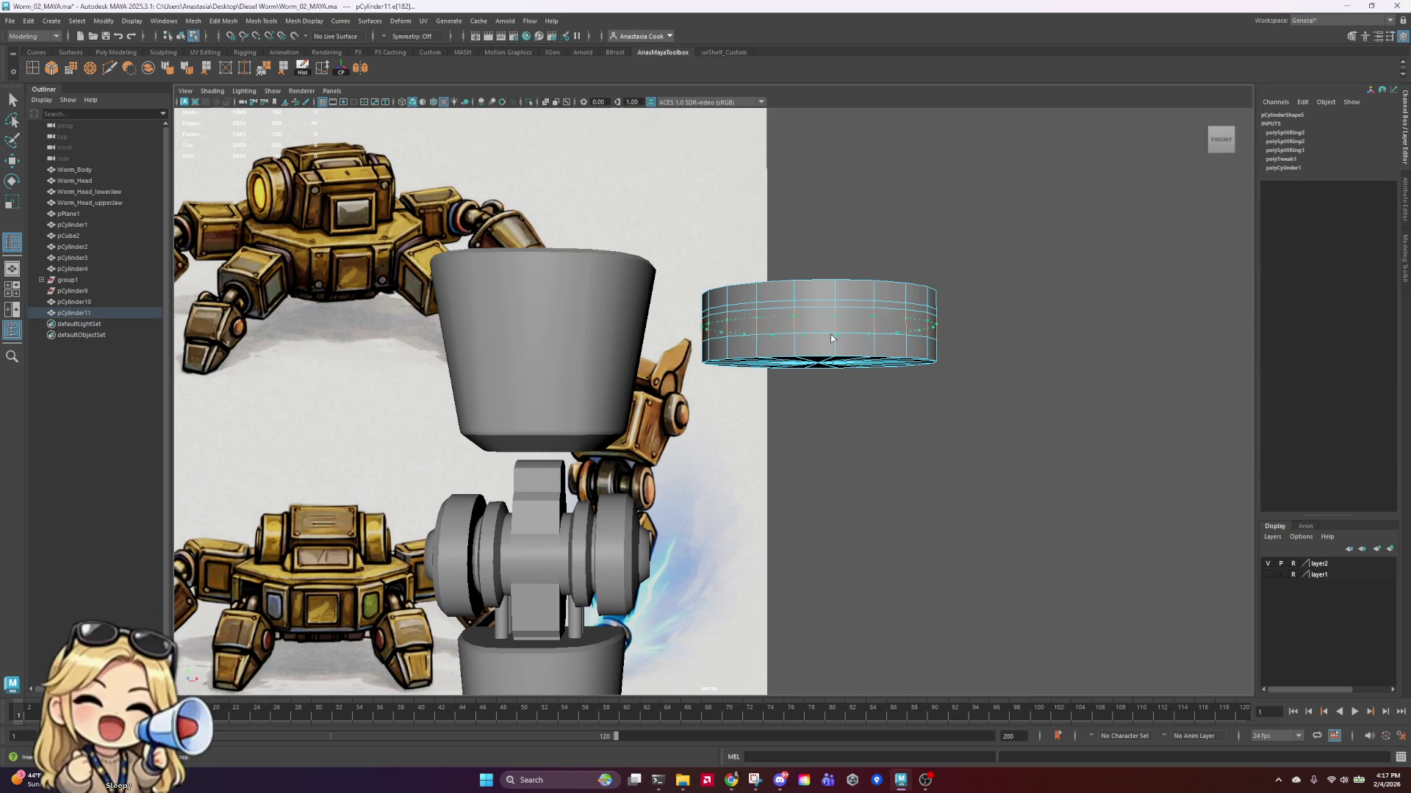
{"action": "key", "text": "ctrl+z"}
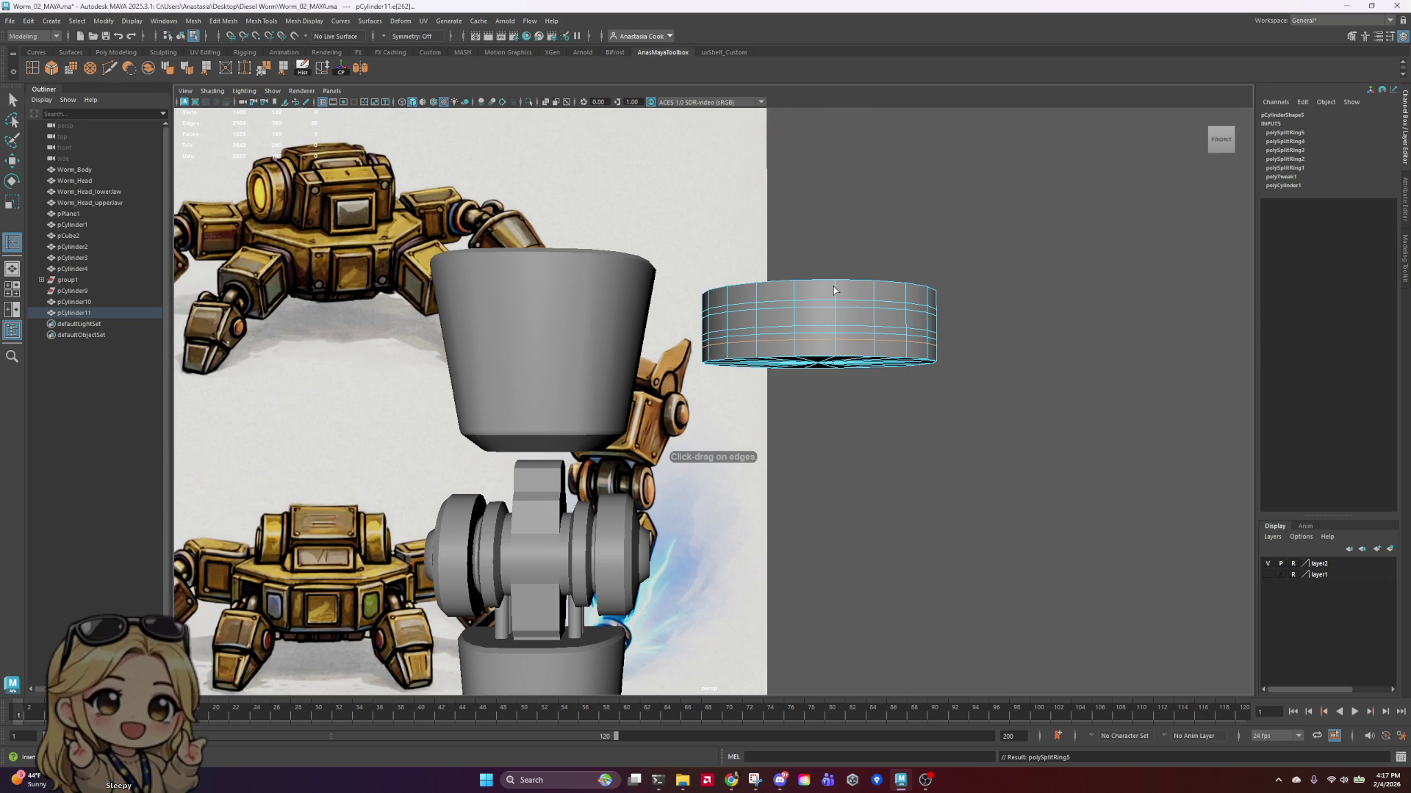
{"action": "left_click_drag", "start_coordinate": [834, 288], "coordinate": [836, 297]}
{"action": "key", "text": "q"}
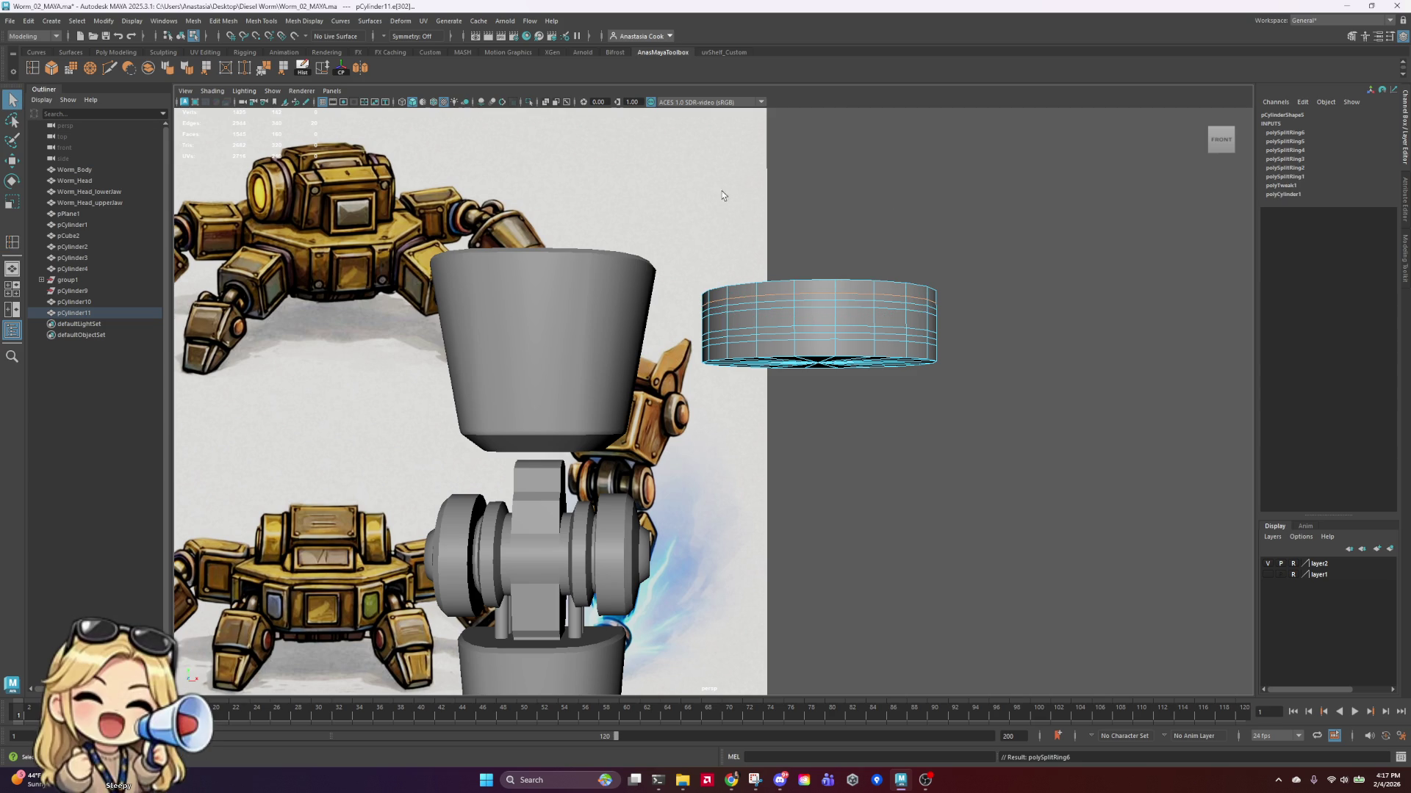
Step: Scale the disc's edge loops outward to form ridges
{"action": "left_click", "coordinate": [833, 301]}
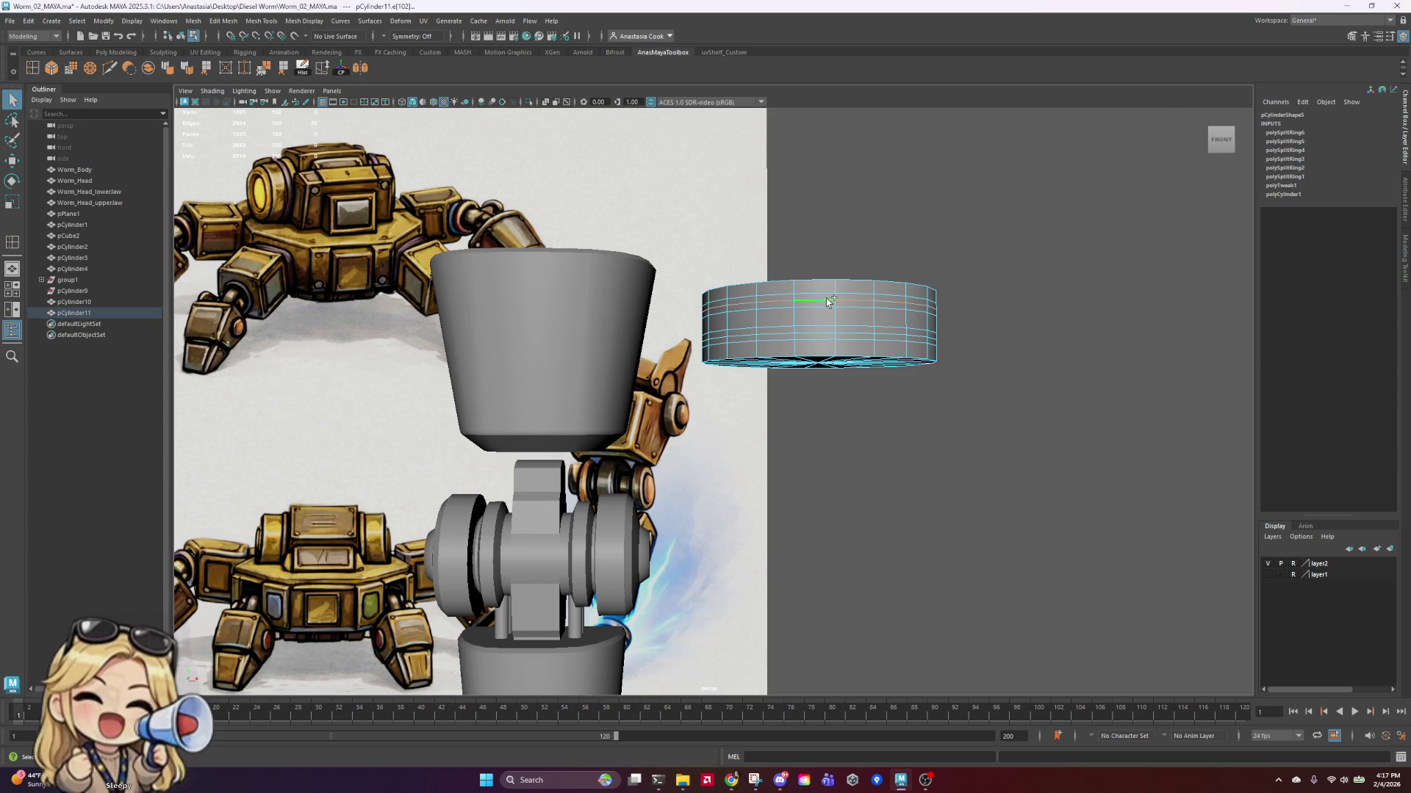
{"action": "key", "text": "e"}
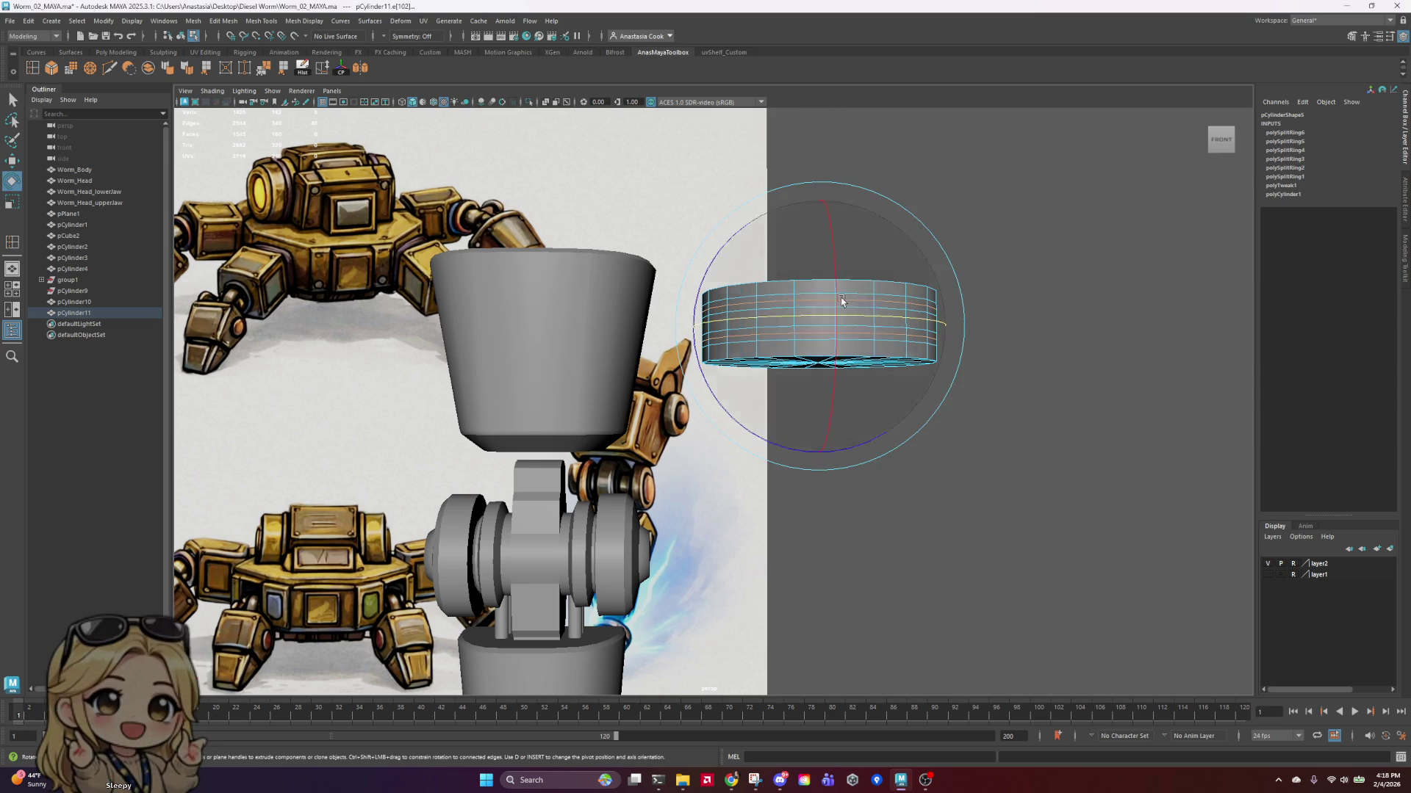
{"action": "key", "text": "r"}
{"action": "left_click_drag", "start_coordinate": [830, 309], "coordinate": [1017, 317]}
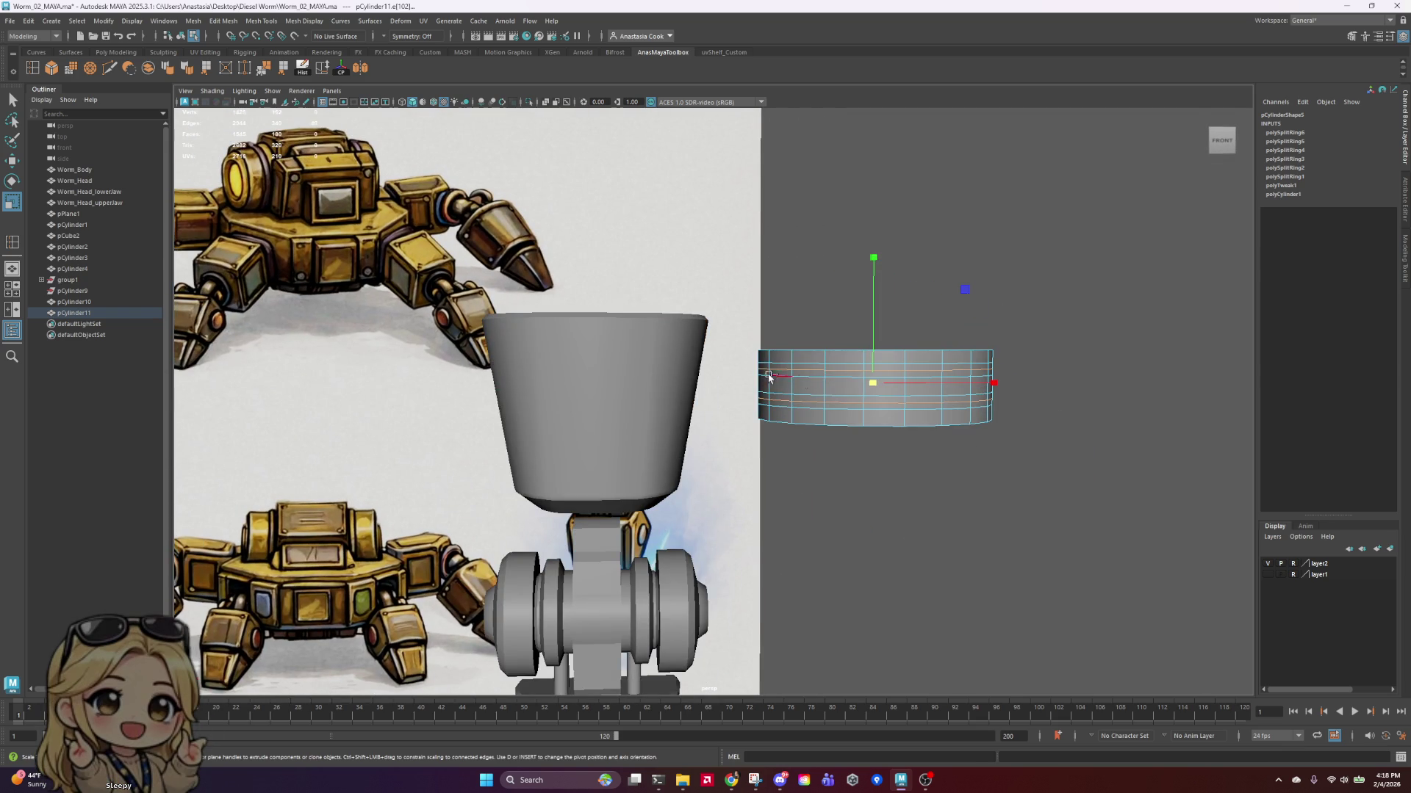
{"action": "mouse_move", "coordinate": [1138, 483]}
{"action": "left_mouse_down", "text": "alt"}
{"action": "mouse_move", "coordinate": [1090, 460]}
{"action": "mouse_move", "coordinate": [1146, 460]}
{"action": "mouse_move", "coordinate": [989, 375]}
{"action": "left_mouse_up", "text": "alt"}
{"action": "double_click", "coordinate": [963, 360]}
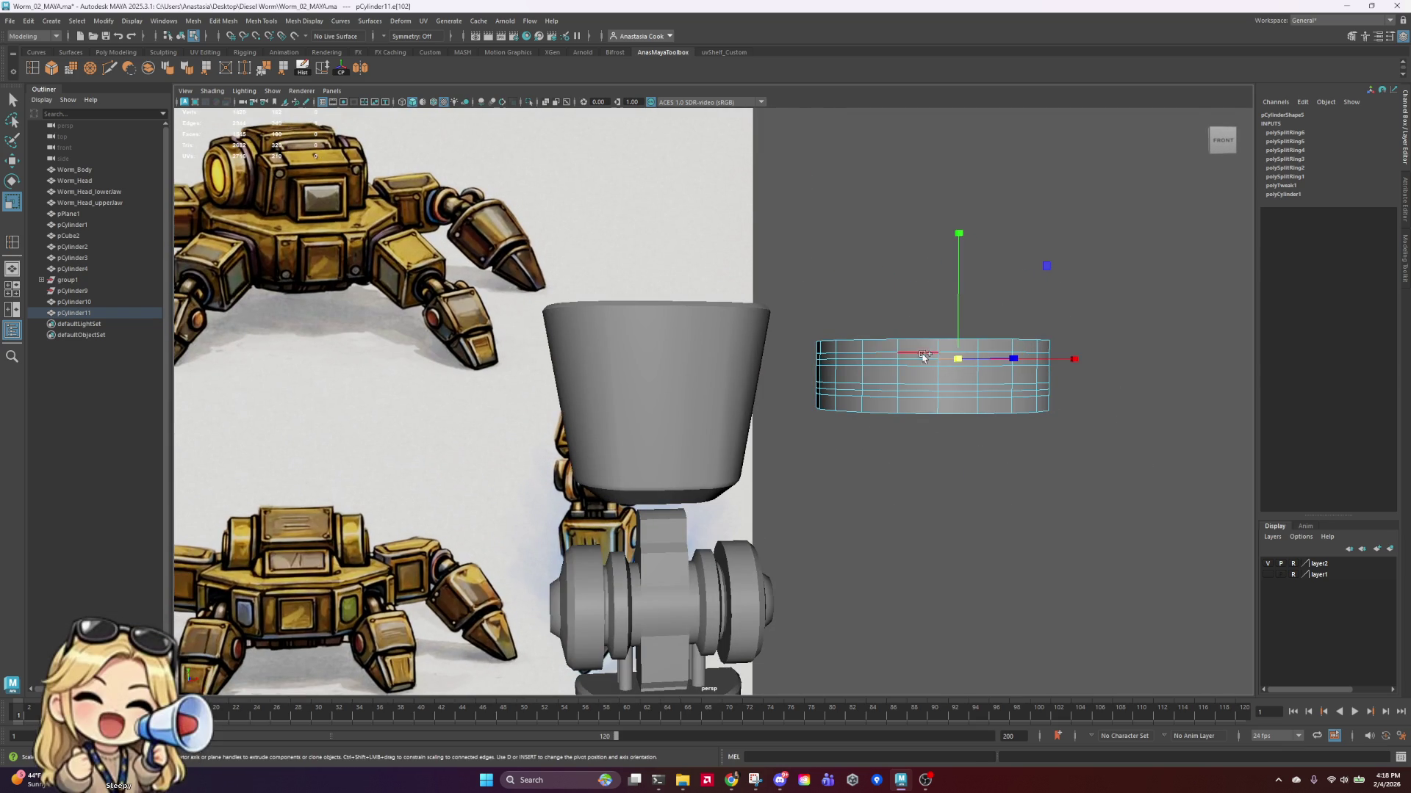
{"action": "left_click_drag", "start_coordinate": [932, 360], "coordinate": [943, 360]}
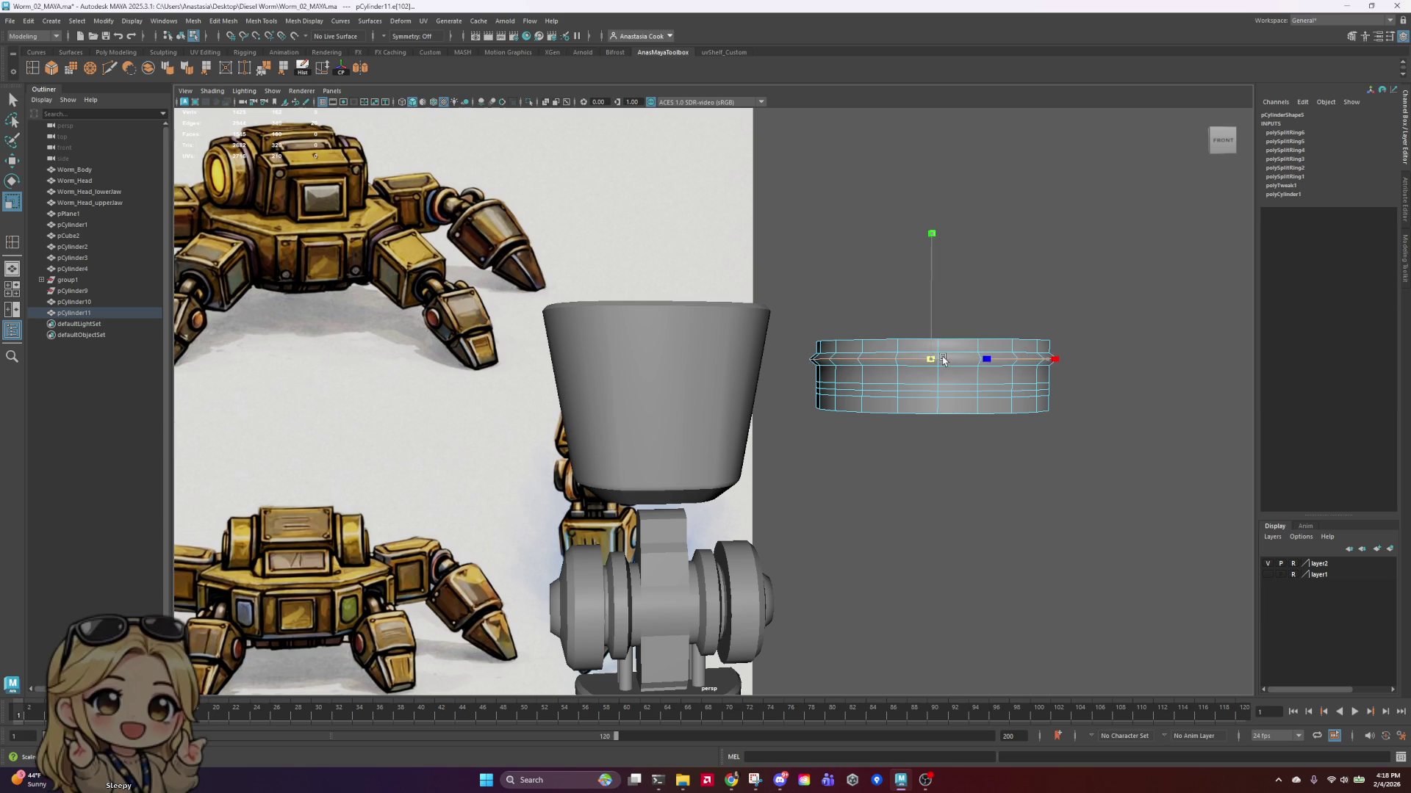
{"action": "left_click", "coordinate": [939, 392]}
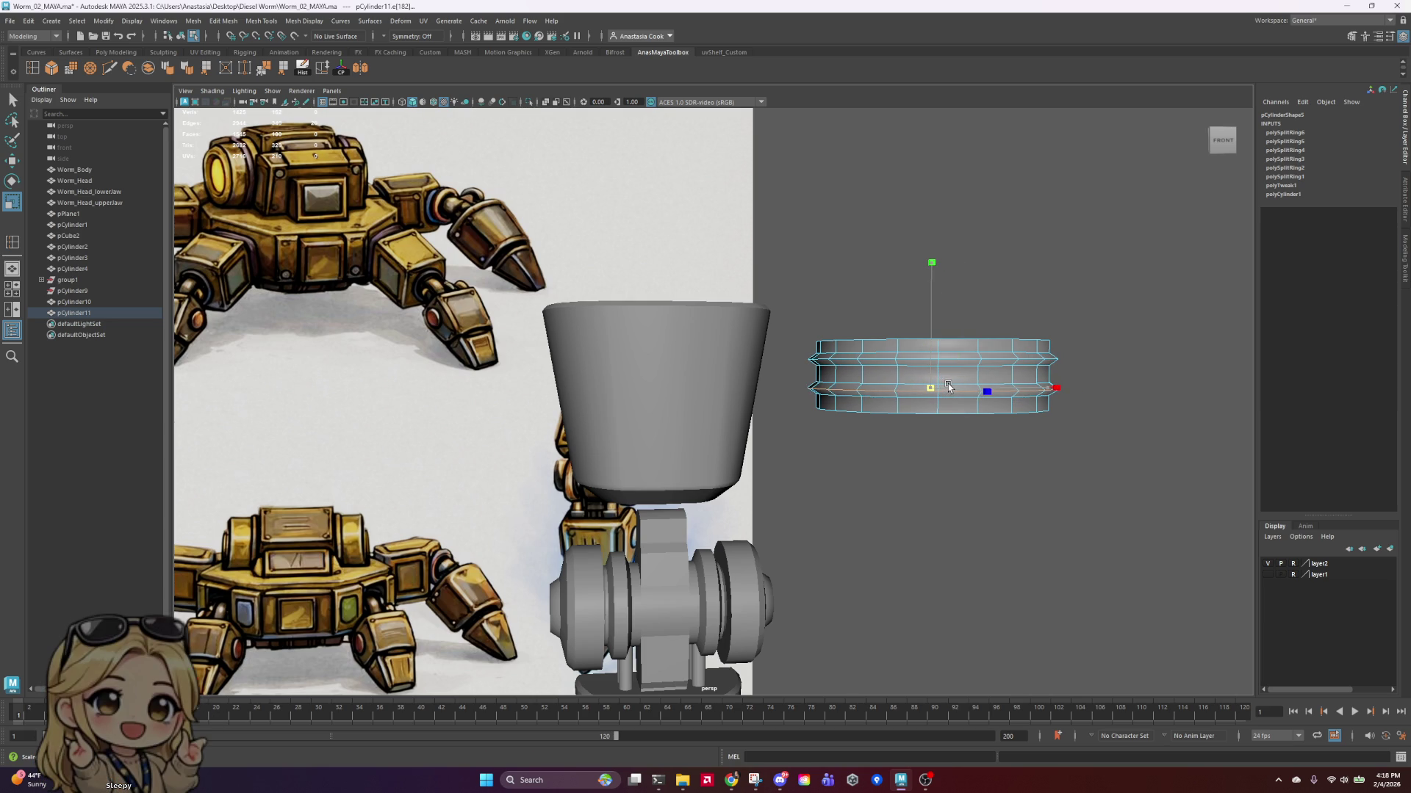
{"action": "mouse_move", "coordinate": [999, 397]}
{"action": "left_mouse_down", "text": "alt"}
{"action": "mouse_move", "coordinate": [888, 393]}
{"action": "mouse_move", "coordinate": [1001, 394]}
{"action": "left_mouse_up", "text": "alt"}
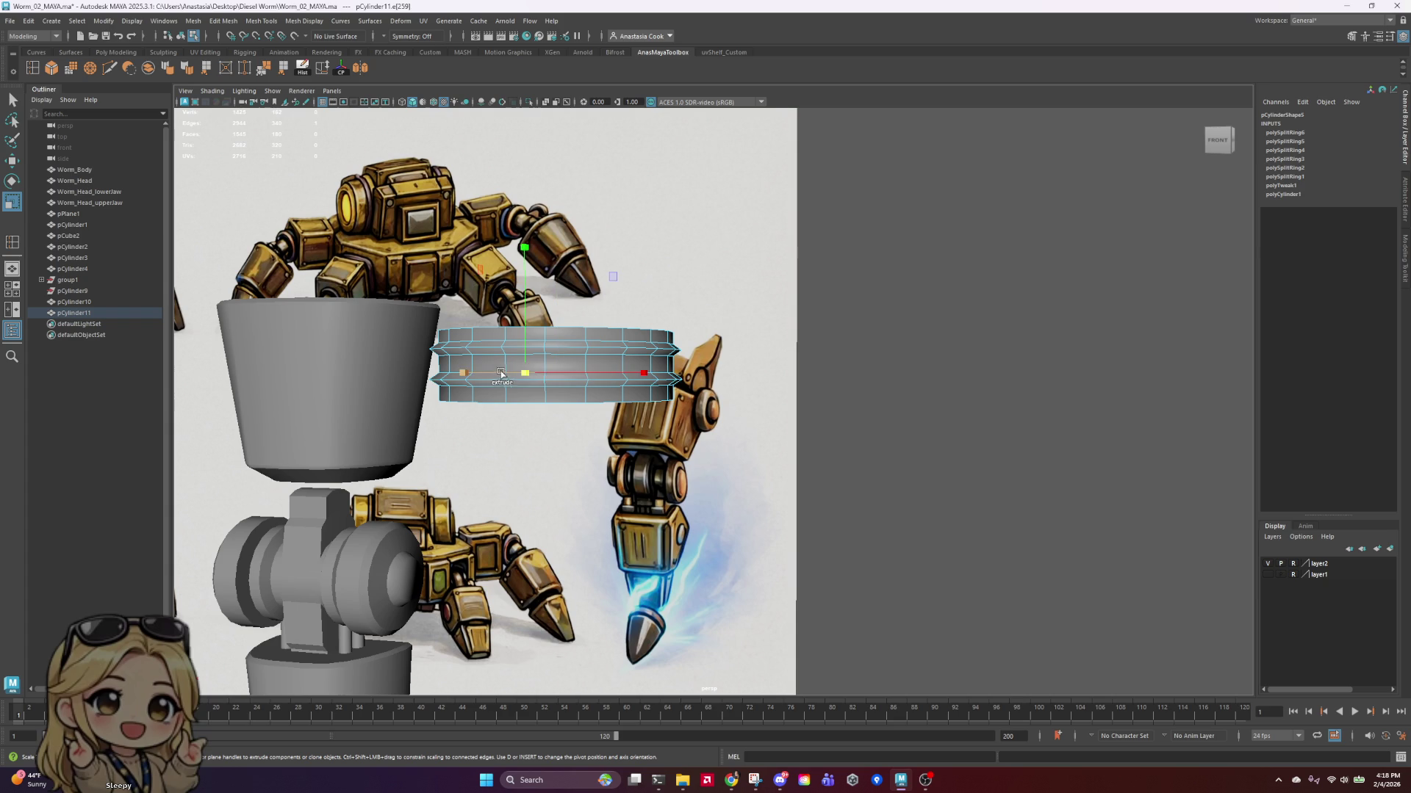
Step: Select the collar's middle face loop and flatten it vertically
{"action": "right_click_drag", "start_coordinate": [591, 371], "coordinate": [597, 401]}
{"action": "left_click", "coordinate": [598, 371]}
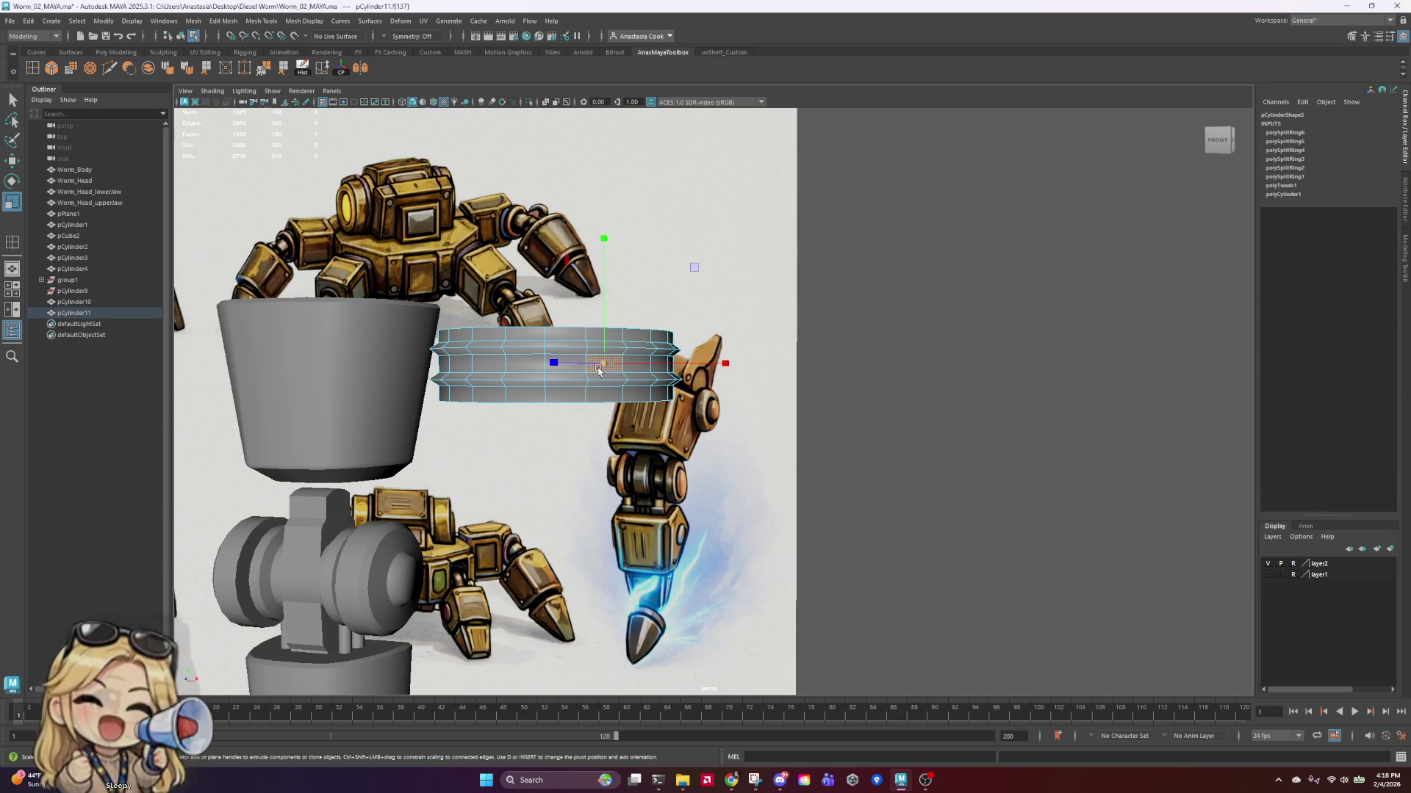
{"action": "double_click", "coordinate": [599, 371]}
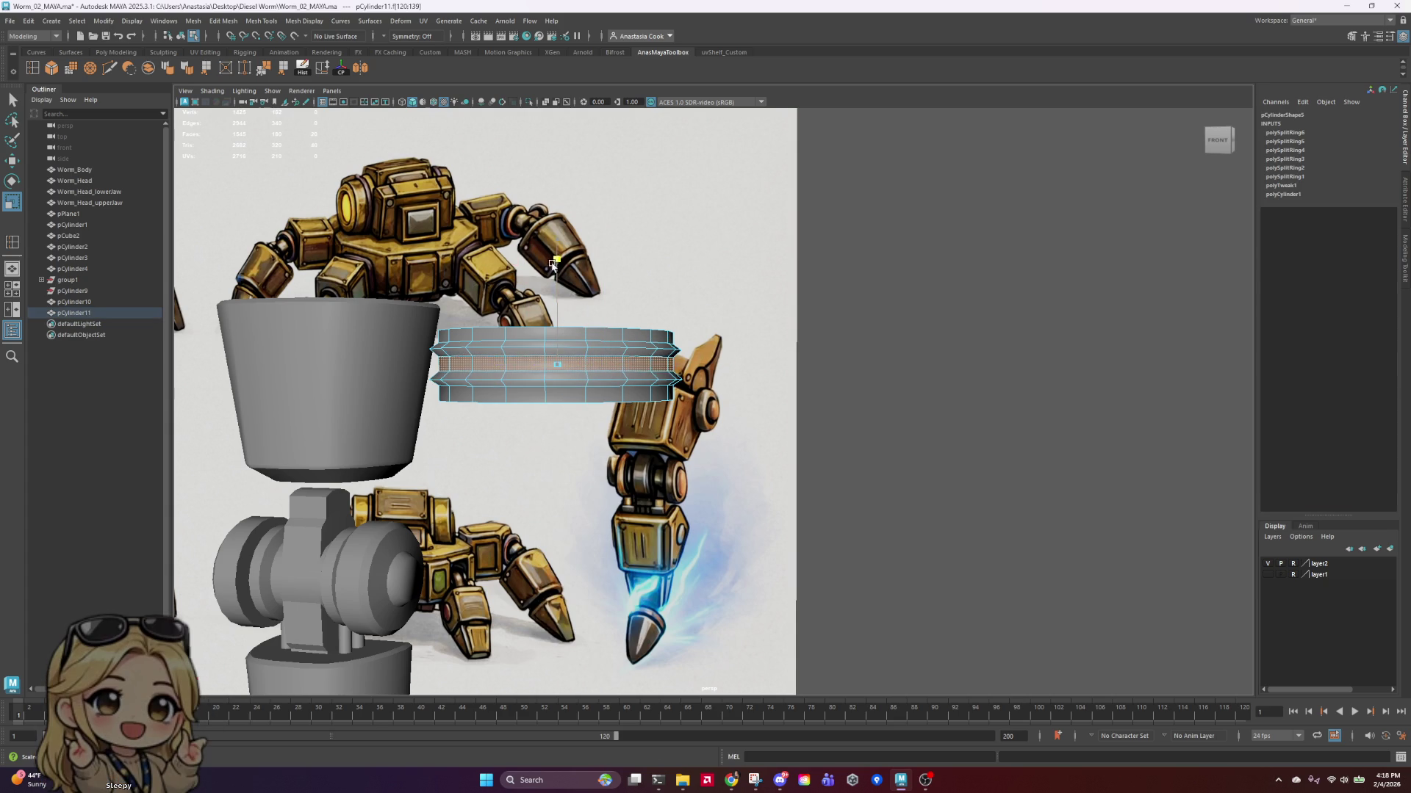
{"action": "left_click_drag", "start_coordinate": [552, 265], "coordinate": [553, 307]}
{"action": "left_click_drag", "start_coordinate": [797, 337], "coordinate": [919, 348], "text": "alt"}
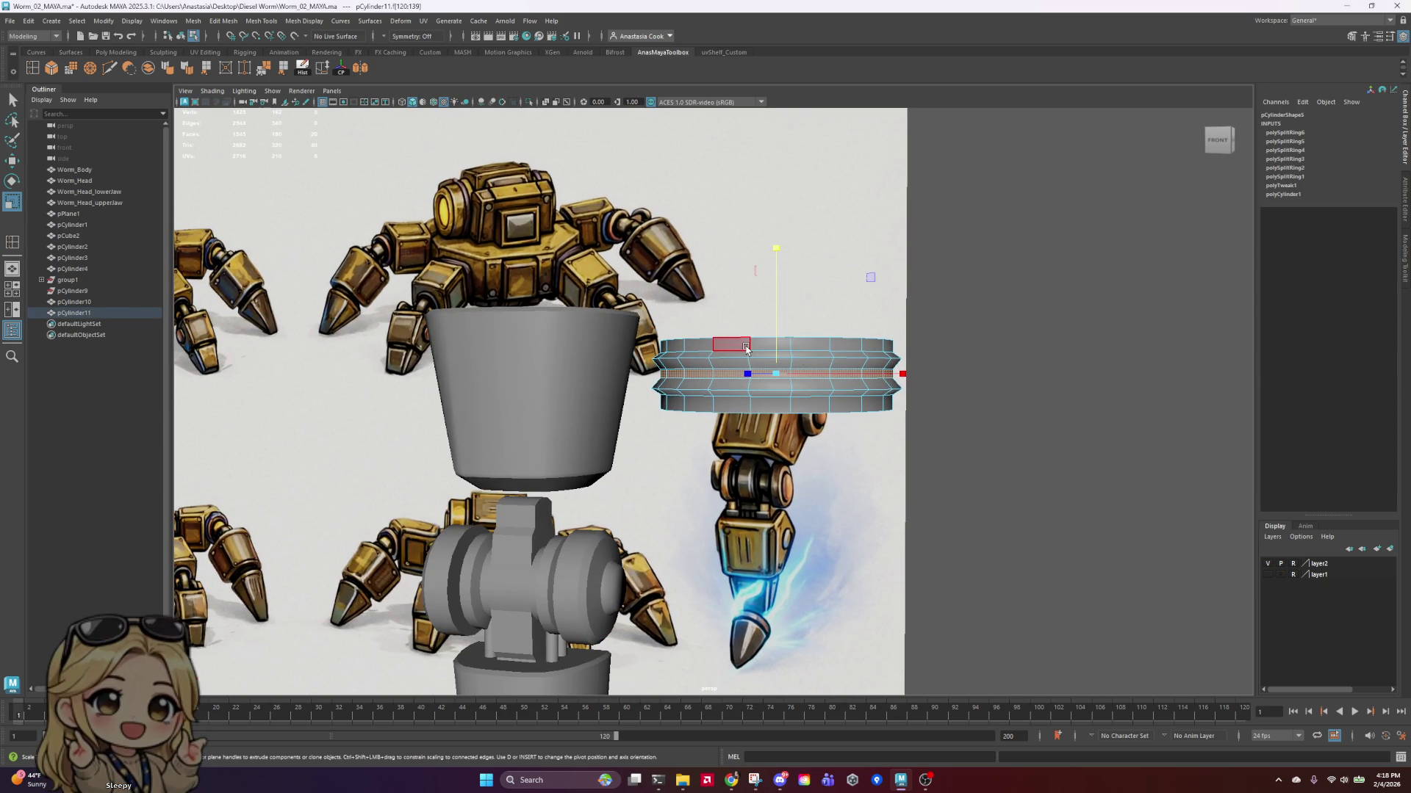
Step: Select pCylinder11 and delete its construction history
{"action": "left_click", "coordinate": [1034, 388]}
{"action": "scroll", "coordinate": [1033, 389], "scroll_direction": "down", "scroll_amount": 5}
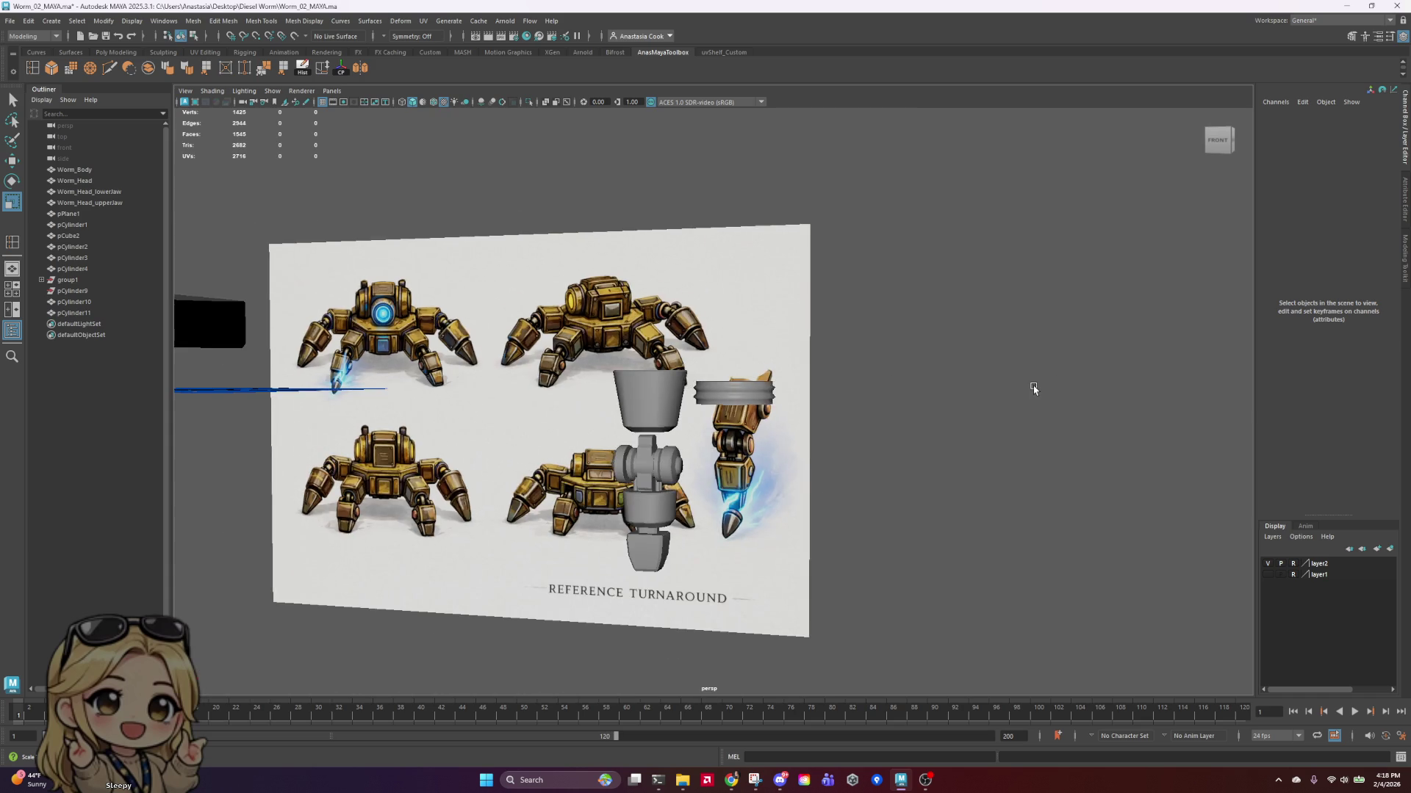
{"action": "mouse_move", "coordinate": [844, 457]}
{"action": "left_mouse_down", "text": "alt"}
{"action": "mouse_move", "coordinate": [844, 497]}
{"action": "mouse_move", "coordinate": [866, 478]}
{"action": "mouse_move", "coordinate": [850, 431]}
{"action": "mouse_move", "coordinate": [803, 432]}
{"action": "left_mouse_up", "text": "alt"}
{"action": "left_click", "coordinate": [850, 426]}
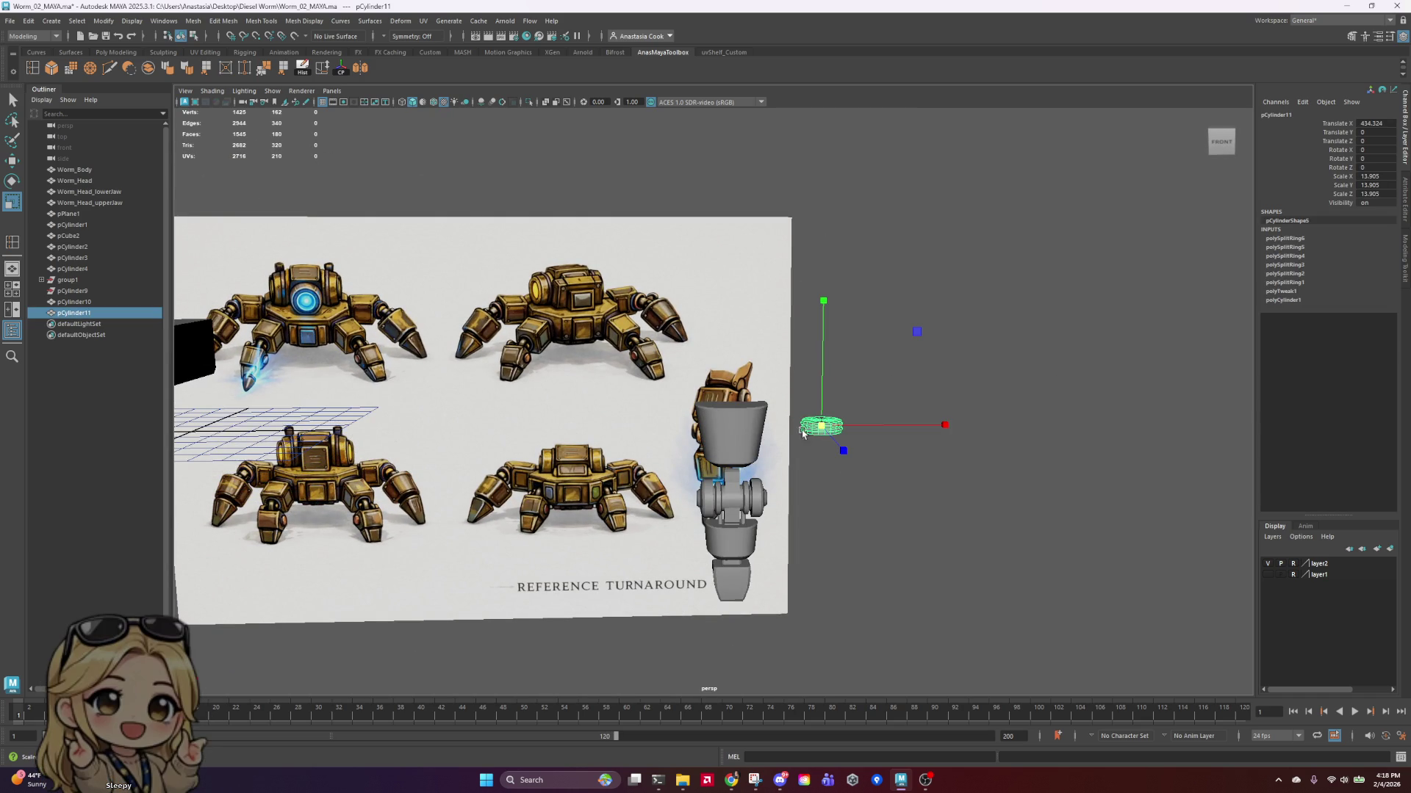
{"action": "left_click", "coordinate": [302, 68]}
Step: Move the collar along X and Y to the joint below the upper segment
{"action": "scroll", "coordinate": [874, 480], "scroll_direction": "up", "scroll_amount": 2}
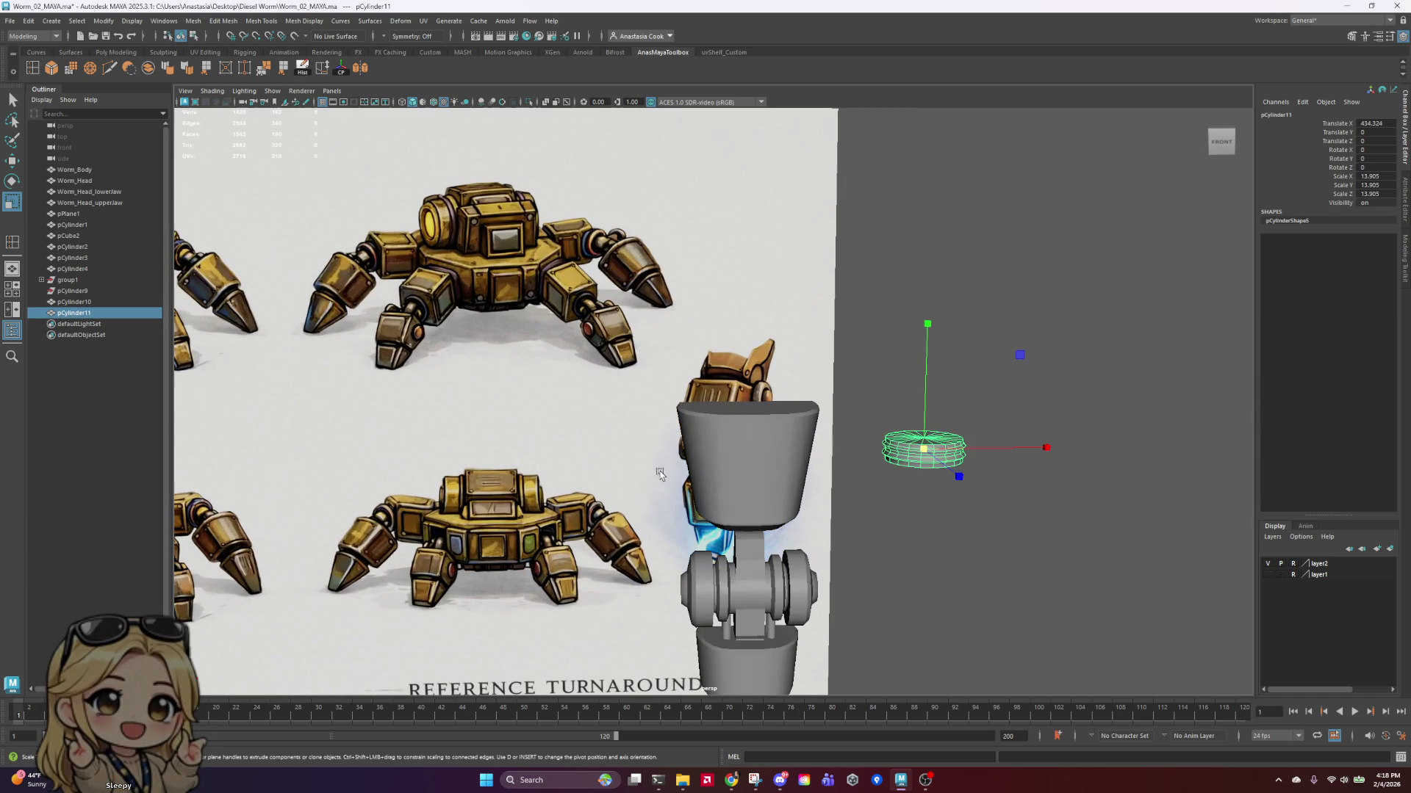
{"action": "key", "text": "w"}
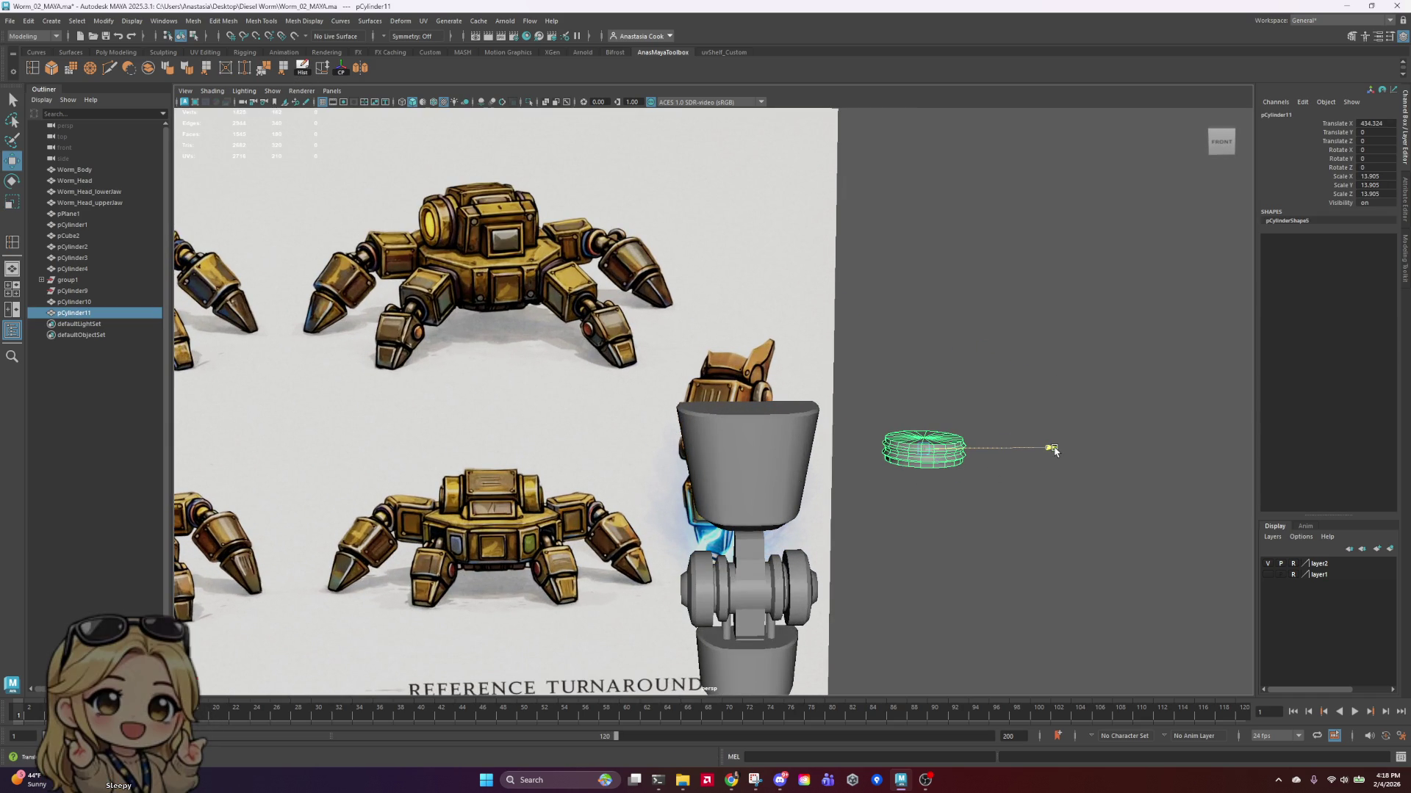
{"action": "mouse_move", "coordinate": [1053, 450]}
{"action": "left_mouse_down"}
{"action": "mouse_move", "coordinate": [964, 452]}
{"action": "mouse_move", "coordinate": [1061, 460]}
{"action": "mouse_move", "coordinate": [881, 474]}
{"action": "left_mouse_up"}
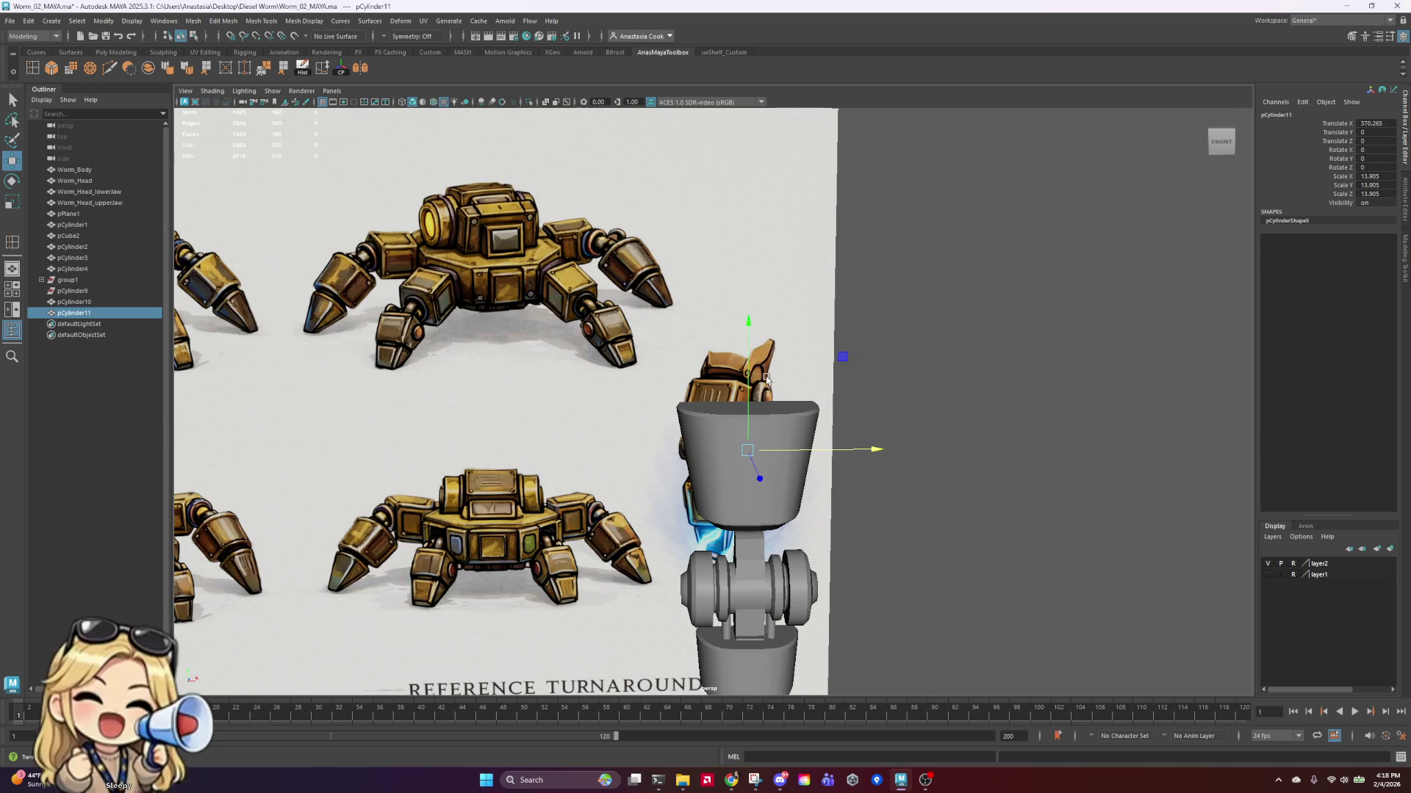
{"action": "left_click", "coordinate": [748, 331]}
{"action": "left_click_drag", "start_coordinate": [747, 339], "coordinate": [747, 404]}
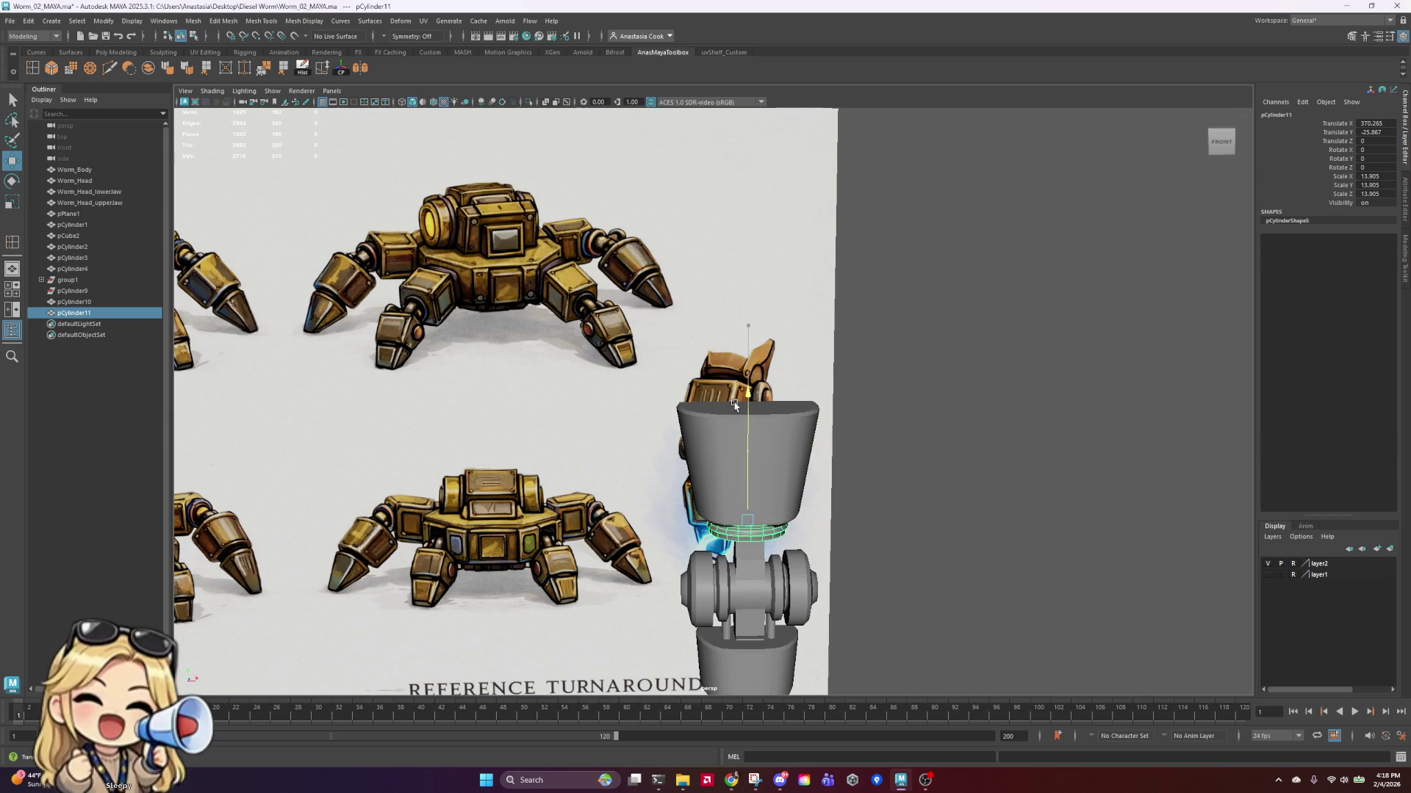
{"action": "mouse_move", "coordinate": [808, 455]}
{"action": "left_mouse_down", "text": "alt"}
{"action": "mouse_move", "coordinate": [913, 566]}
{"action": "mouse_move", "coordinate": [1175, 443]}
{"action": "left_mouse_up", "text": "alt"}
{"action": "scroll", "coordinate": [838, 389], "scroll_direction": "up", "scroll_amount": 5}
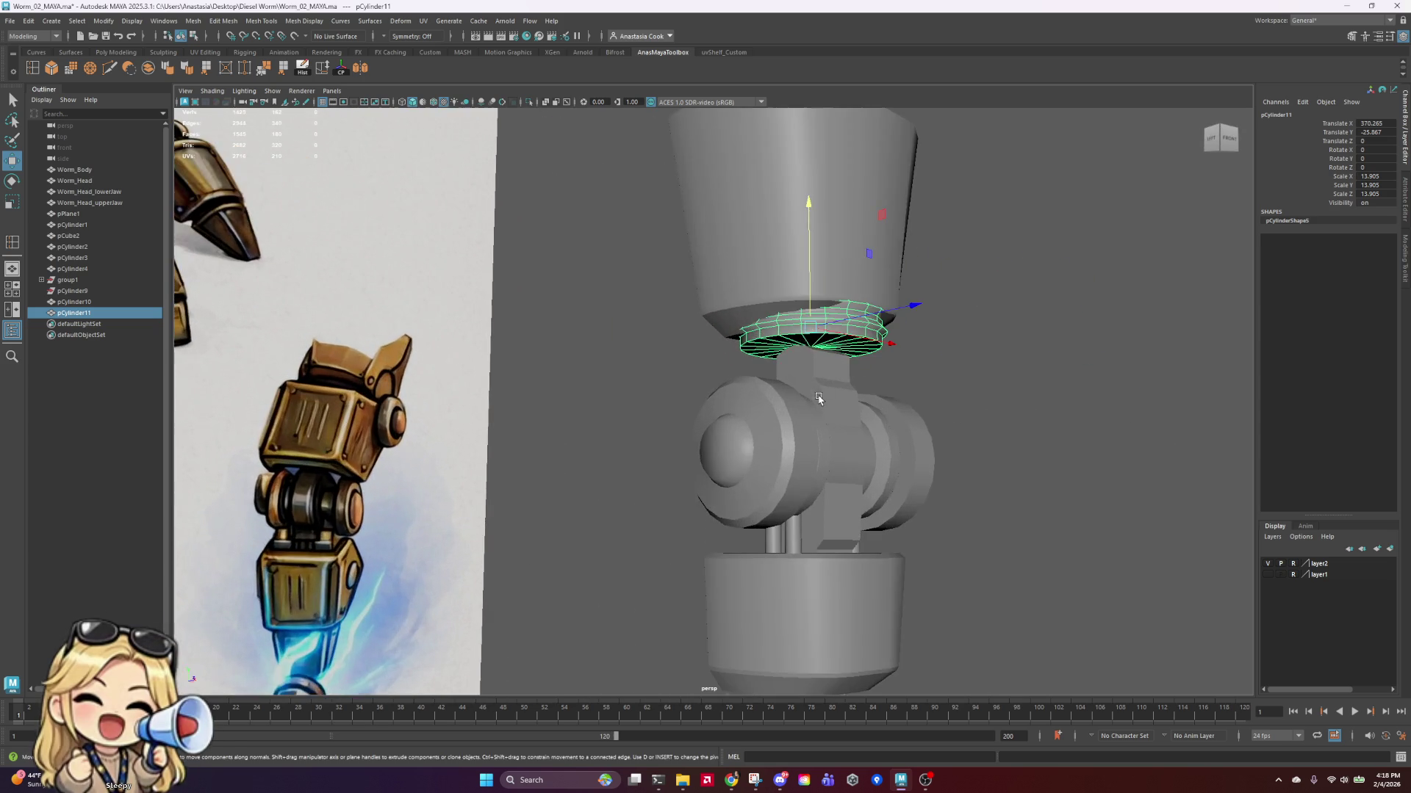
{"action": "scroll", "coordinate": [838, 389], "scroll_direction": "down", "scroll_amount": 3}
{"action": "scroll", "coordinate": [888, 397], "scroll_direction": "up", "scroll_amount": 3}
{"action": "scroll", "coordinate": [1130, 332], "scroll_direction": "up", "scroll_amount": 5}
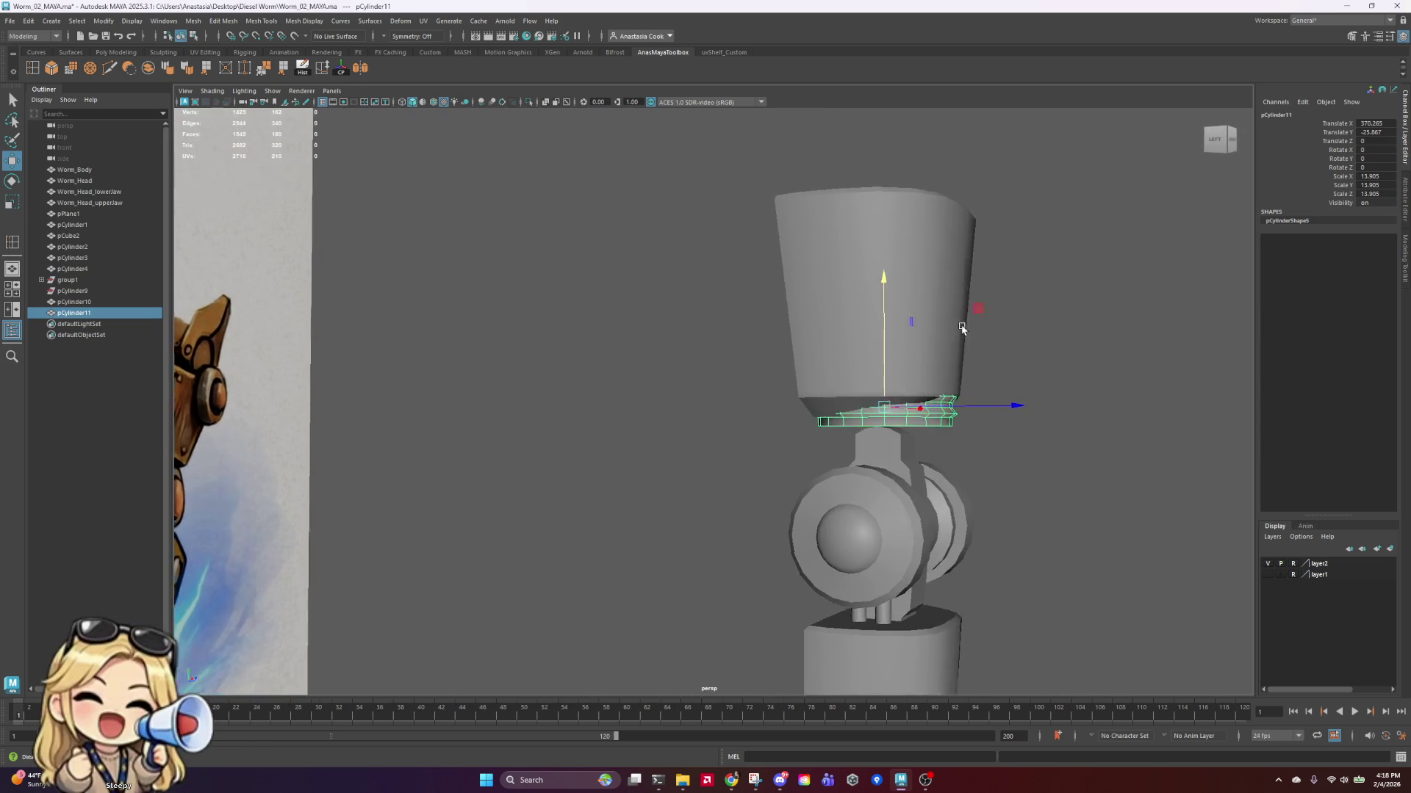
{"action": "left_click_drag", "start_coordinate": [903, 280], "coordinate": [894, 367]}
Step: Shrink the collar to 10.404 and nudge it up beneath the top cup
{"action": "key", "text": "r"}
{"action": "left_click_drag", "start_coordinate": [905, 487], "coordinate": [845, 488]}
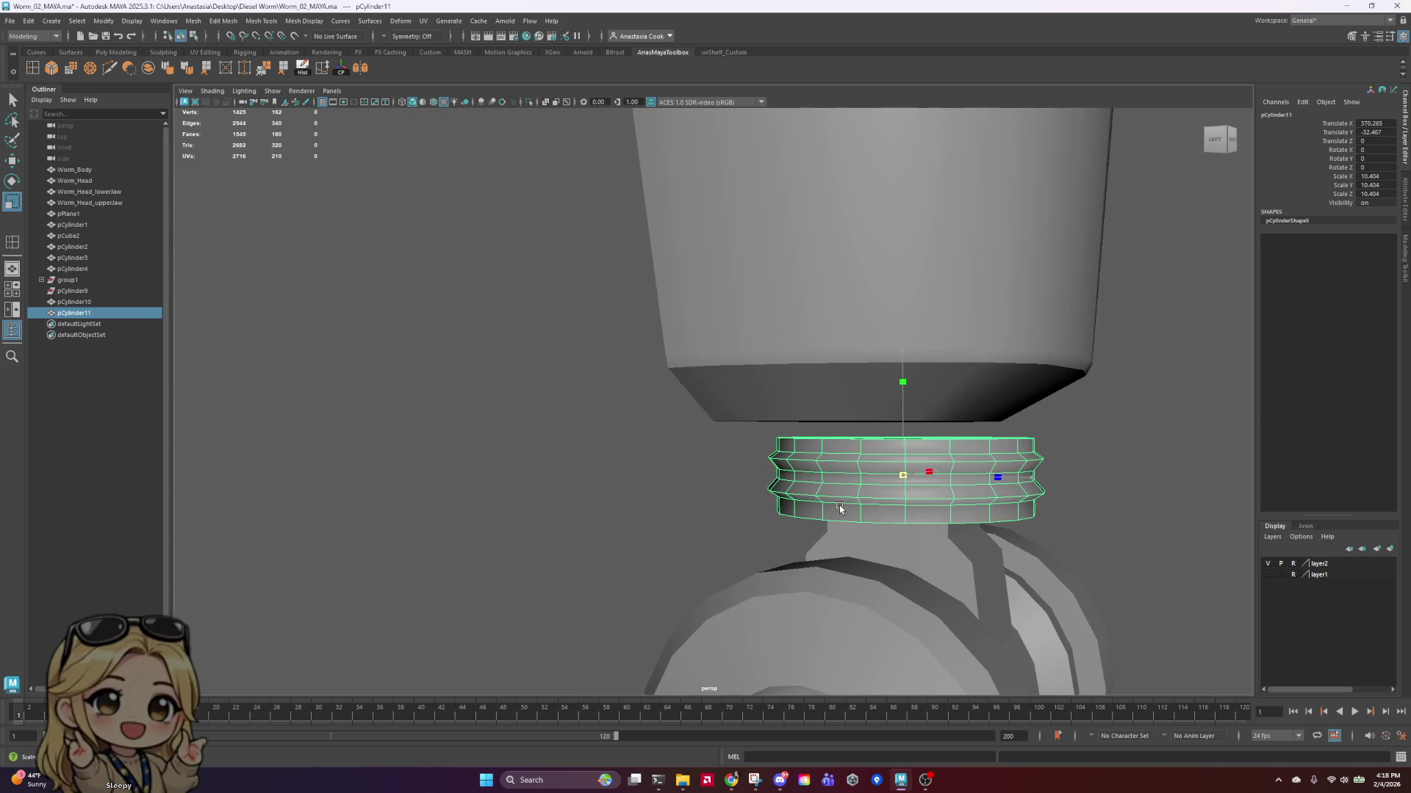
{"action": "key", "text": "w"}
{"action": "left_click_drag", "start_coordinate": [896, 363], "coordinate": [895, 333]}
{"action": "left_click_drag", "start_coordinate": [995, 324], "coordinate": [1047, 438], "text": "alt"}
{"action": "left_click_drag", "start_coordinate": [683, 407], "coordinate": [985, 412], "text": "alt"}
{"action": "scroll", "coordinate": [989, 413], "scroll_direction": "down", "scroll_amount": 5}
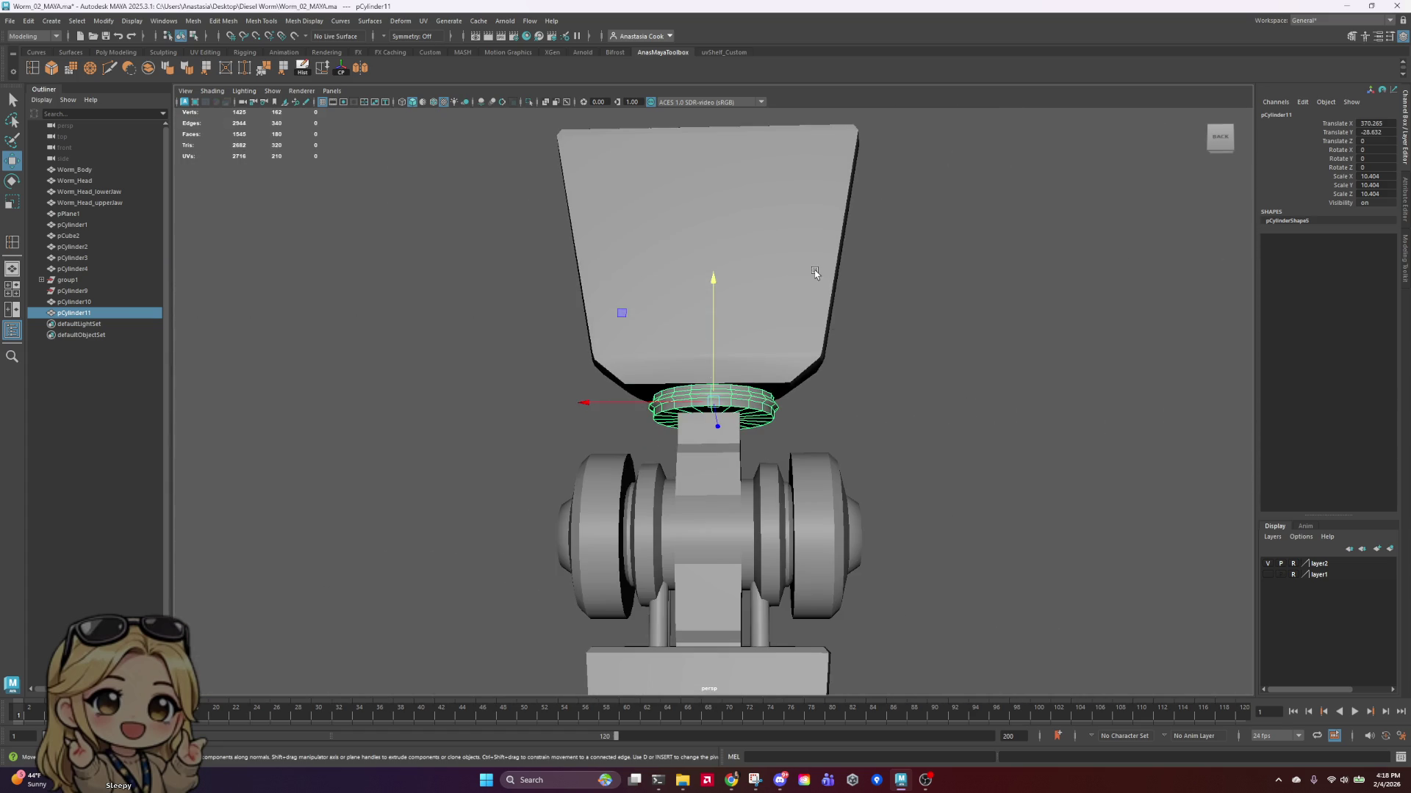
{"action": "mouse_move", "coordinate": [971, 463]}
{"action": "left_mouse_down", "text": "alt"}
{"action": "mouse_move", "coordinate": [702, 487]}
{"action": "mouse_move", "coordinate": [541, 451]}
{"action": "mouse_move", "coordinate": [615, 470]}
{"action": "left_mouse_up", "text": "alt"}
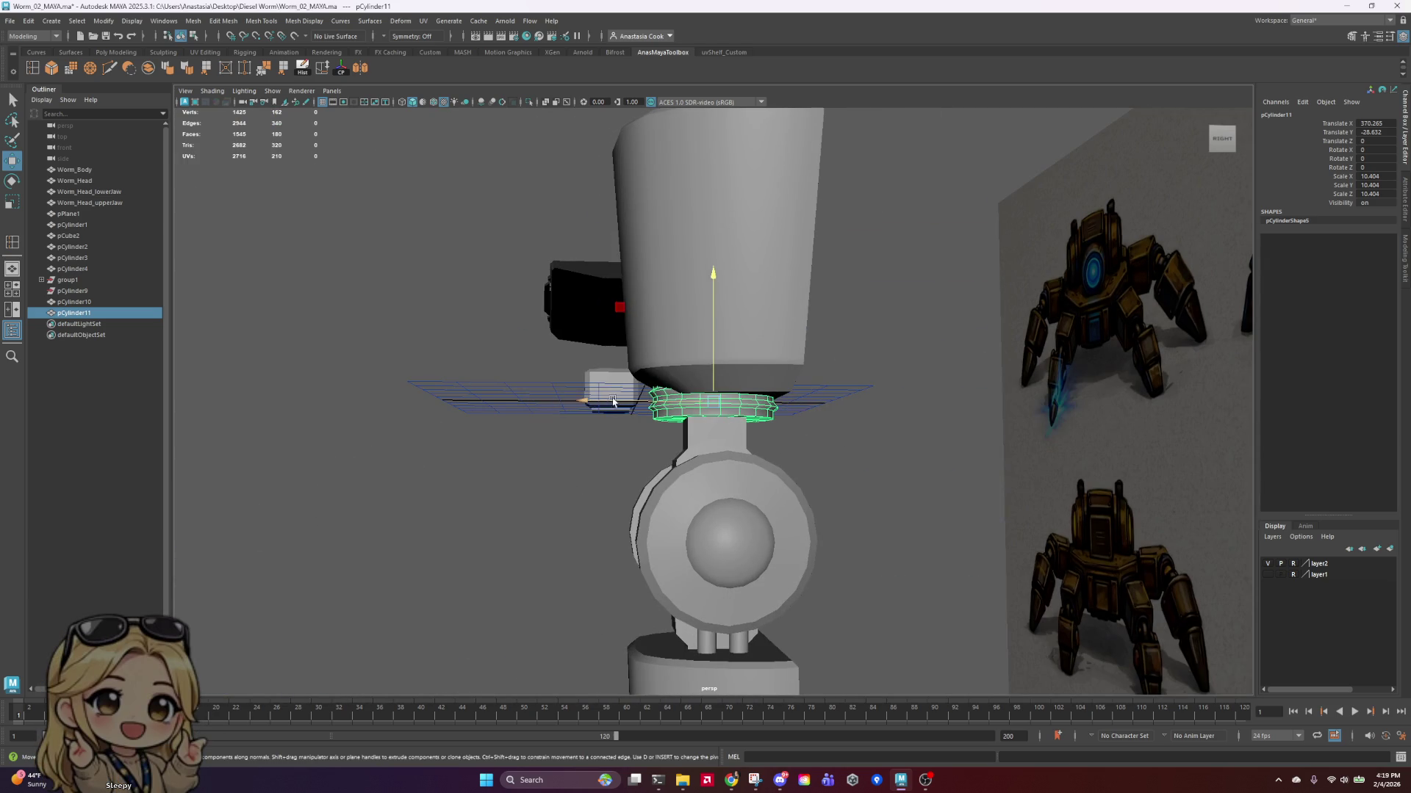
Step: Slide the collar along Z onto the neck and set its uniform scale to 12.712
{"action": "left_click_drag", "start_coordinate": [614, 402], "coordinate": [628, 402]}
{"action": "key", "text": "r"}
{"action": "left_click_drag", "start_coordinate": [728, 403], "coordinate": [713, 410]}
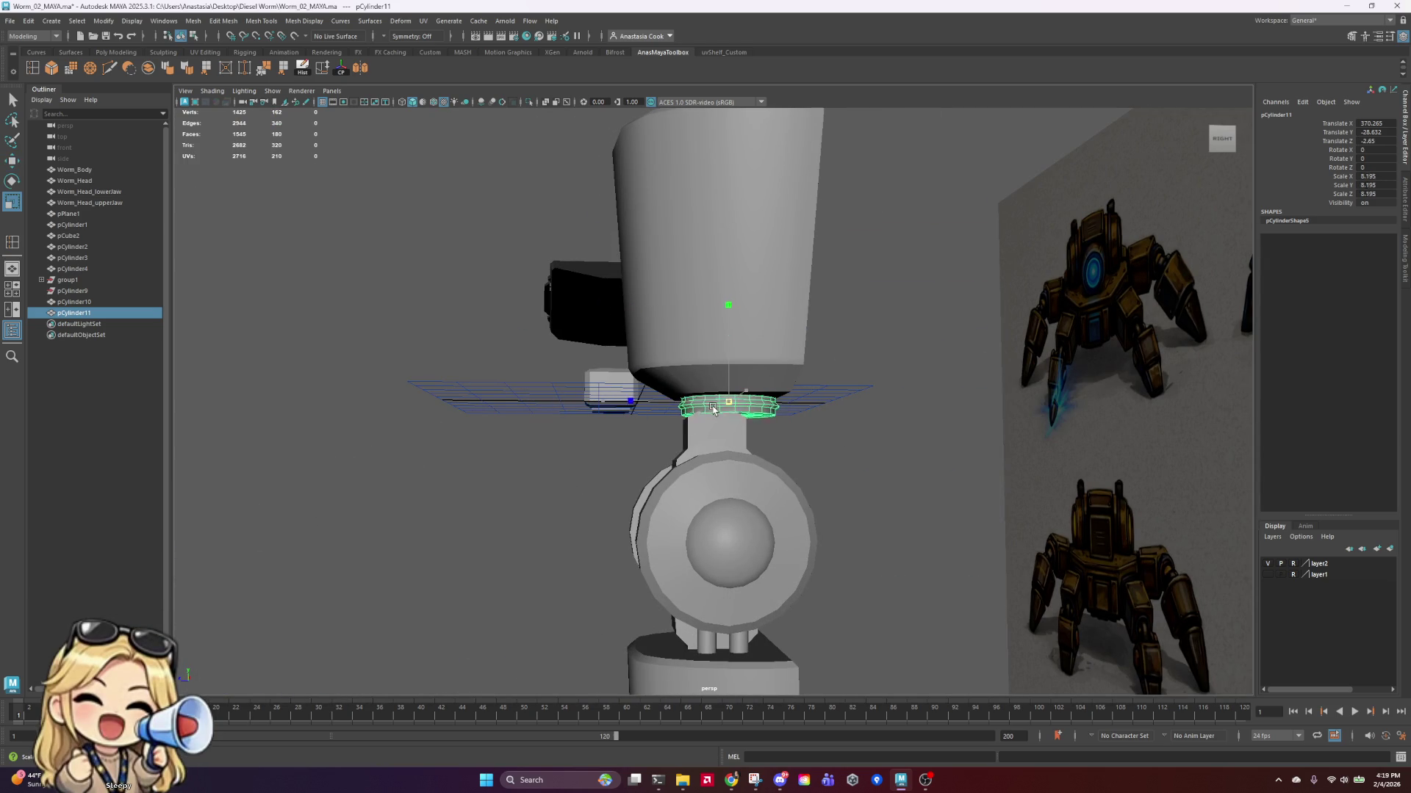
{"action": "left_click", "coordinate": [844, 419]}
{"action": "mouse_move", "coordinate": [843, 418]}
{"action": "left_mouse_down", "text": "alt"}
{"action": "mouse_move", "coordinate": [900, 474]}
{"action": "mouse_move", "coordinate": [727, 405]}
{"action": "mouse_move", "coordinate": [856, 450]}
{"action": "mouse_move", "coordinate": [711, 416]}
{"action": "mouse_move", "coordinate": [714, 405]}
{"action": "mouse_move", "coordinate": [812, 434]}
{"action": "mouse_move", "coordinate": [925, 431]}
{"action": "mouse_move", "coordinate": [822, 443]}
{"action": "left_mouse_up", "text": "alt"}
{"action": "left_click", "coordinate": [727, 406]}
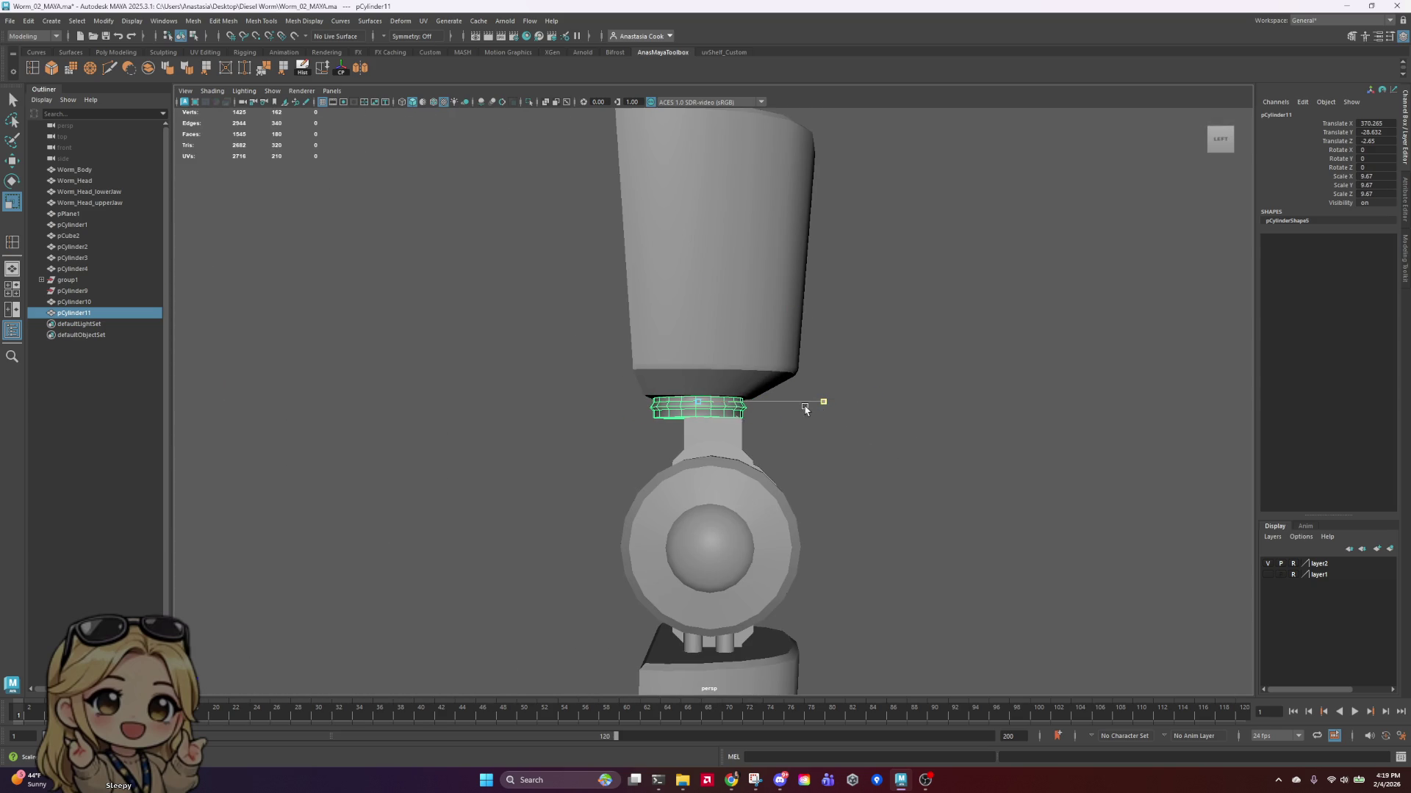
{"action": "key", "text": "e"}
{"action": "key", "text": "w"}
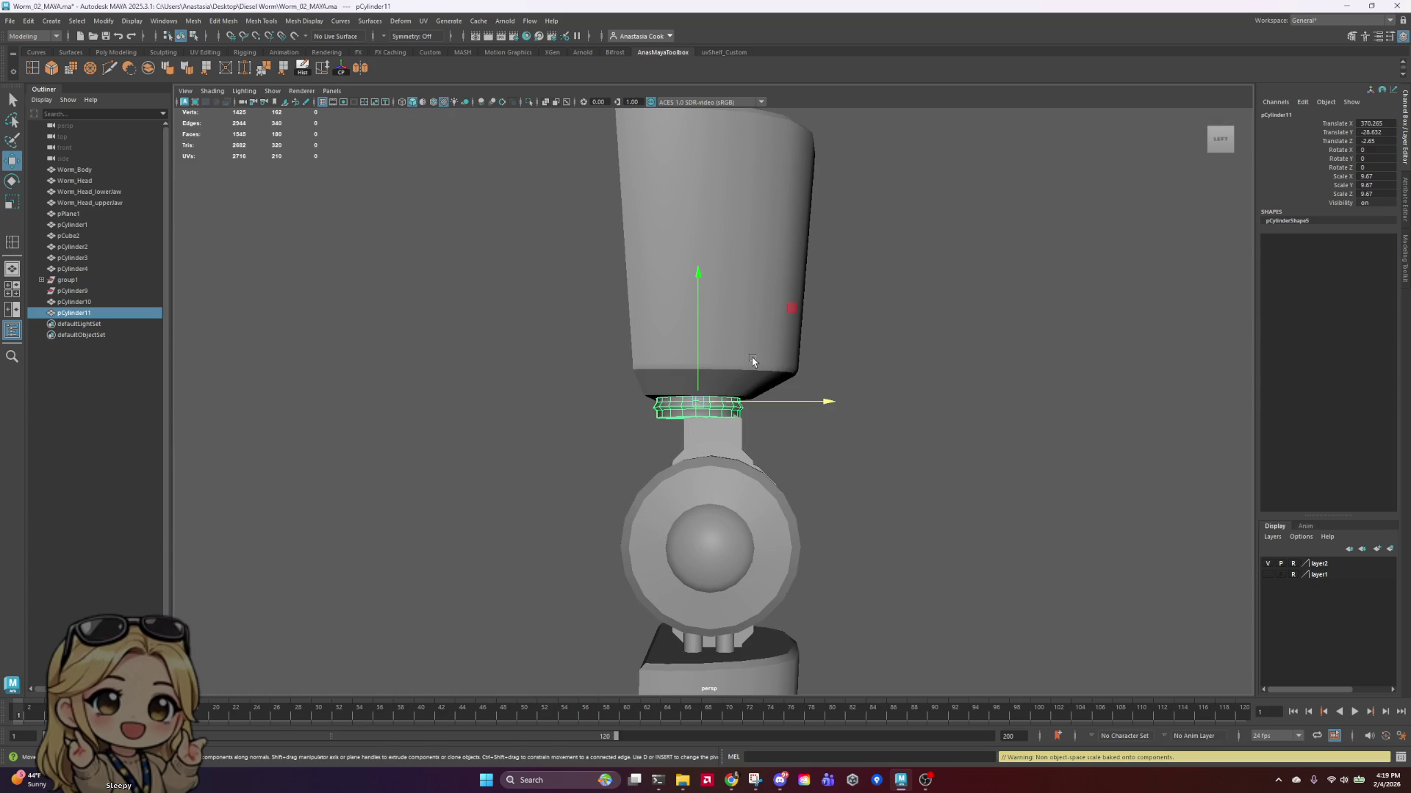
{"action": "left_click_drag", "start_coordinate": [692, 404], "coordinate": [708, 398]}
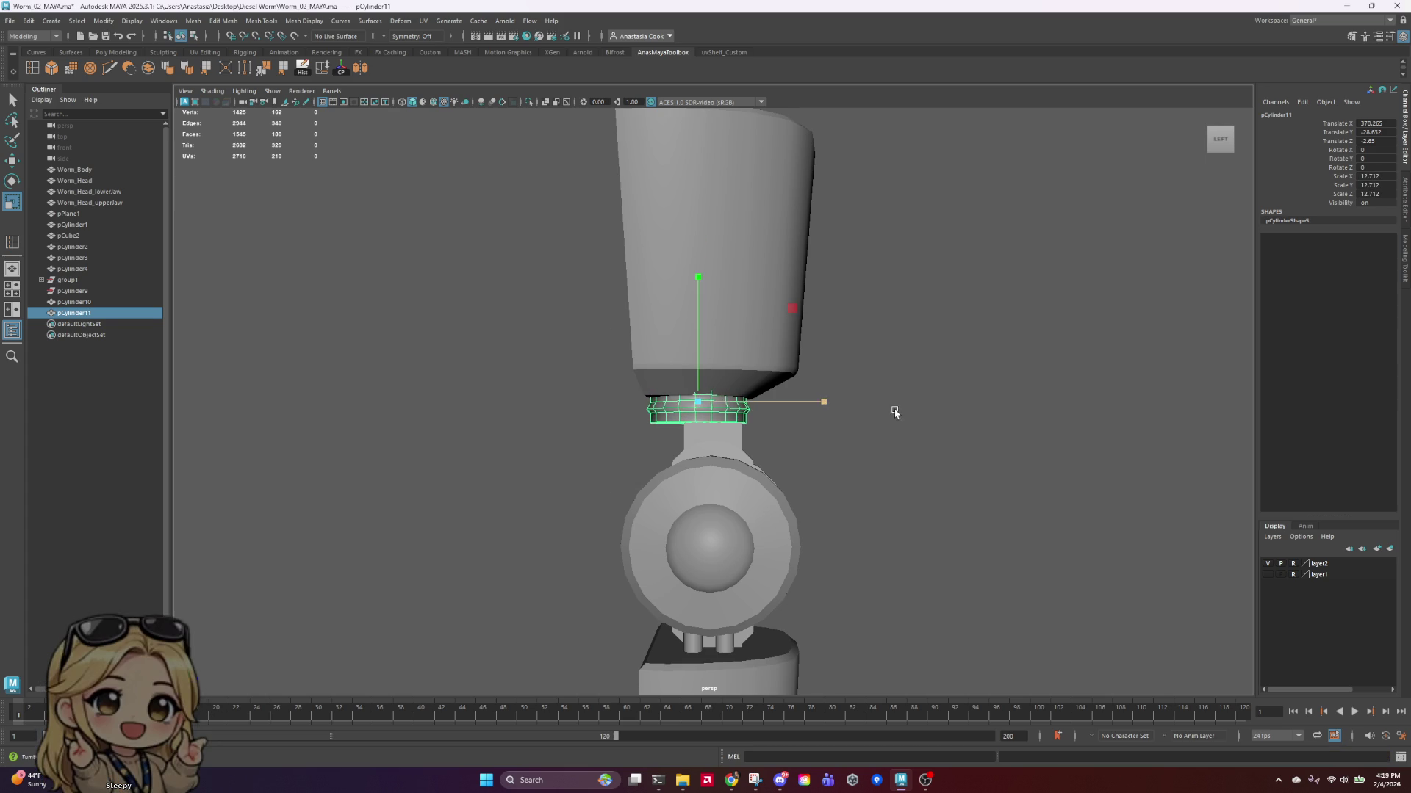
{"action": "mouse_move", "coordinate": [894, 409]}
{"action": "left_mouse_down", "text": "alt"}
{"action": "mouse_move", "coordinate": [640, 384]}
{"action": "mouse_move", "coordinate": [645, 441]}
{"action": "mouse_move", "coordinate": [539, 399]}
{"action": "mouse_move", "coordinate": [546, 435]}
{"action": "mouse_move", "coordinate": [598, 403]}
{"action": "mouse_move", "coordinate": [607, 413]}
{"action": "left_mouse_up", "text": "alt"}
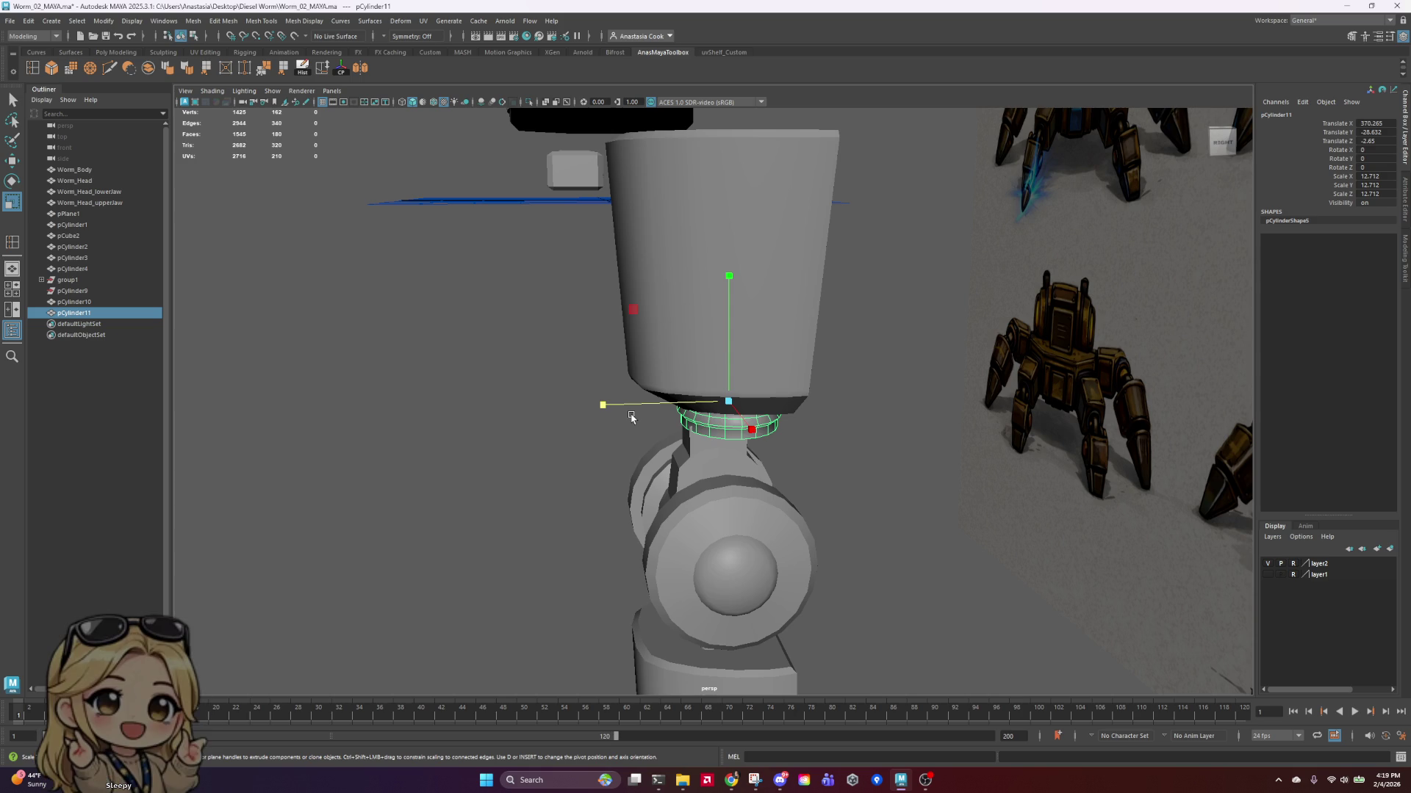
{"action": "mouse_move", "coordinate": [615, 405]}
{"action": "left_mouse_down"}
{"action": "mouse_move", "coordinate": [808, 426]}
{"action": "mouse_move", "coordinate": [999, 415]}
{"action": "mouse_move", "coordinate": [918, 445]}
{"action": "mouse_move", "coordinate": [833, 403]}
{"action": "mouse_move", "coordinate": [1068, 412]}
{"action": "mouse_move", "coordinate": [1017, 422]}
{"action": "left_mouse_up"}
Step: Select the joint sphere and lower cylinder faces of pCylinder10
{"action": "left_click", "coordinate": [753, 480]}
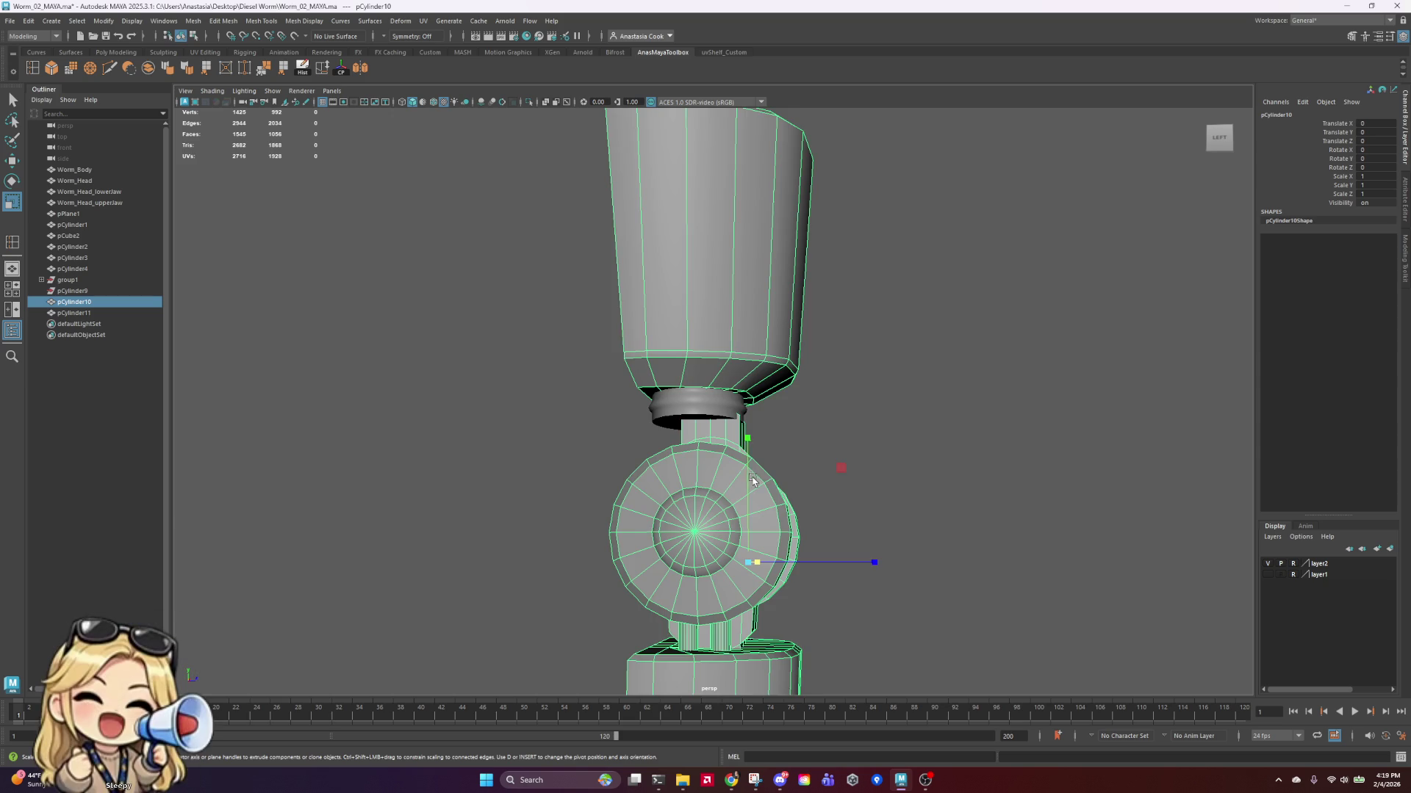
{"action": "scroll", "coordinate": [753, 479], "scroll_direction": "down", "scroll_amount": 4}
{"action": "right_click", "coordinate": [742, 471]}
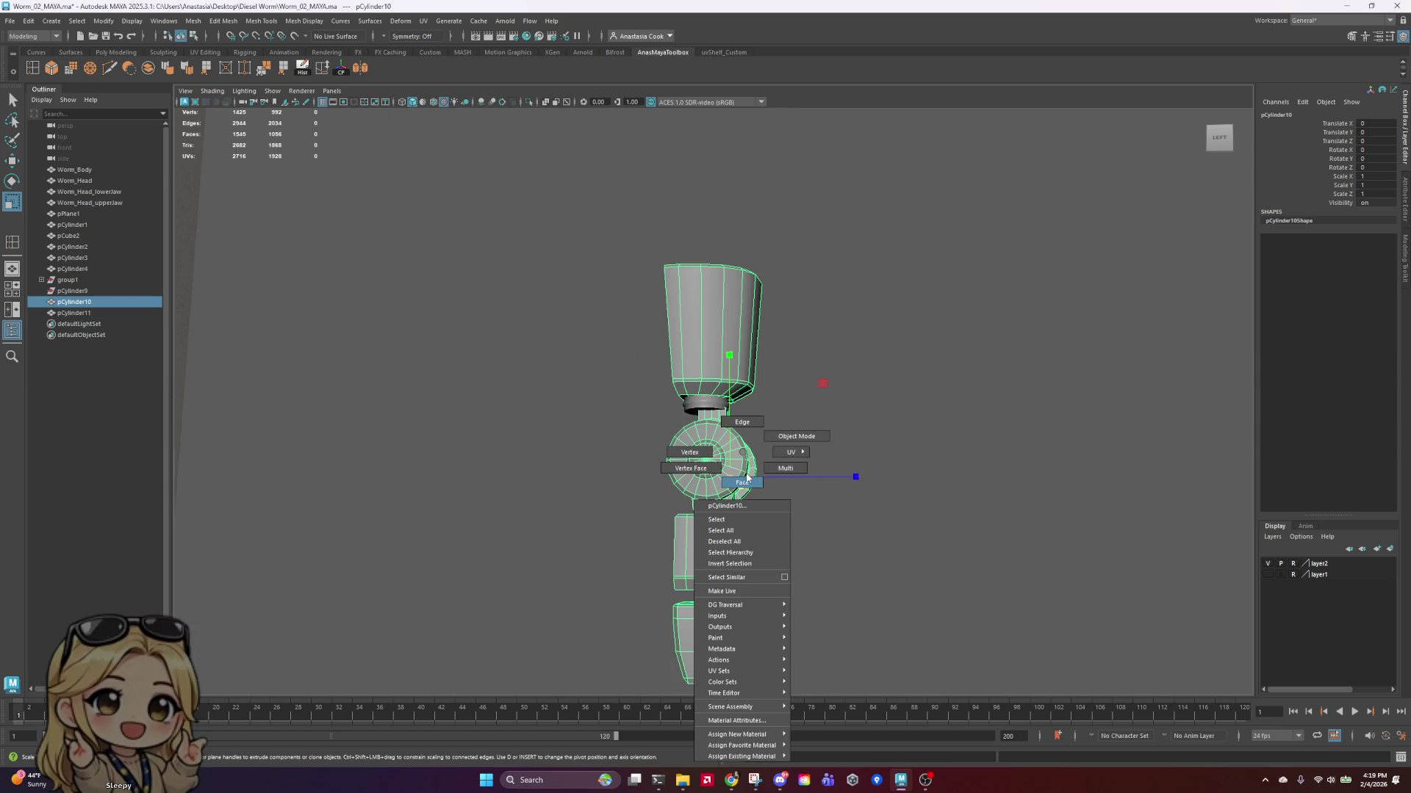
{"action": "left_click", "coordinate": [743, 481]}
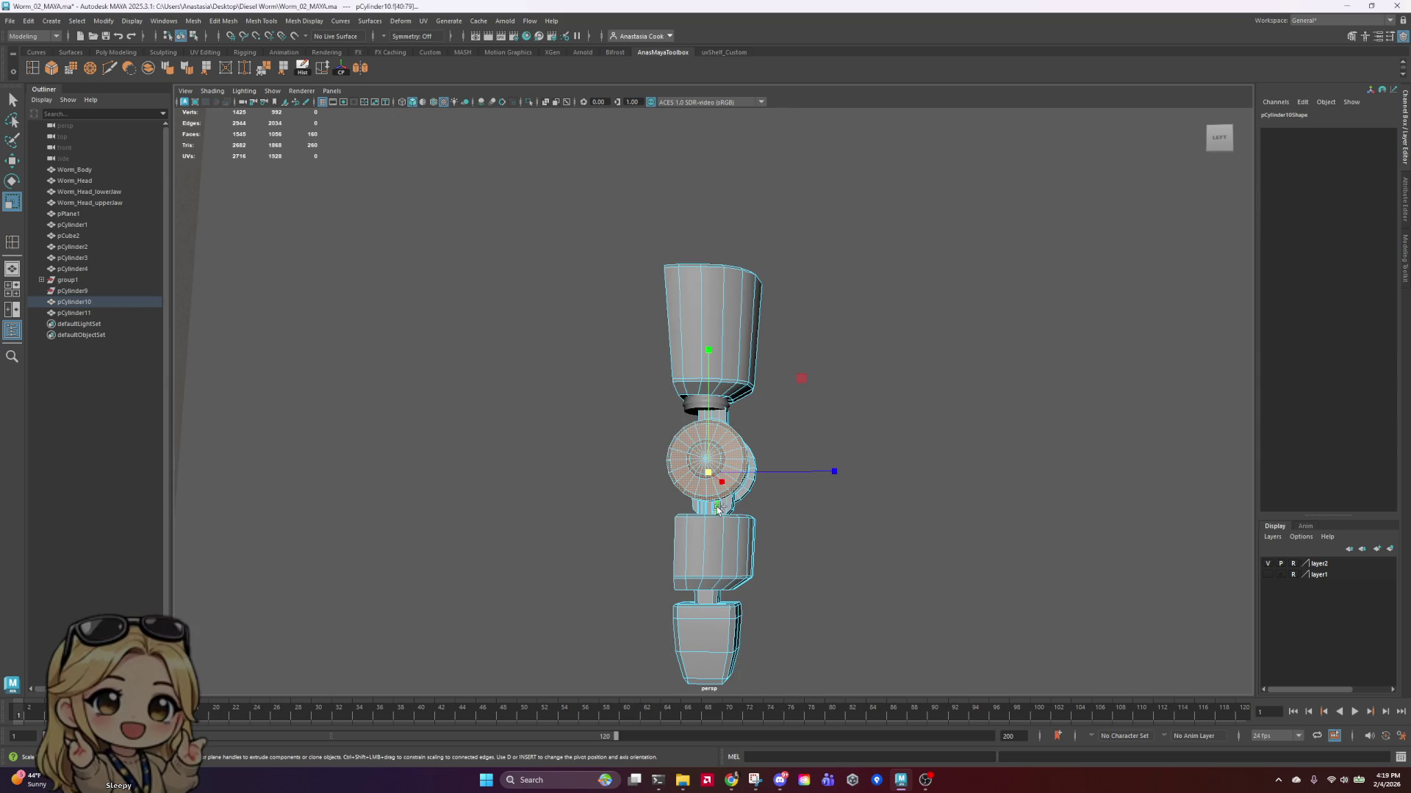
{"action": "left_click", "coordinate": [722, 573], "text": "shift"}
{"action": "left_click", "coordinate": [720, 605], "text": "shift"}
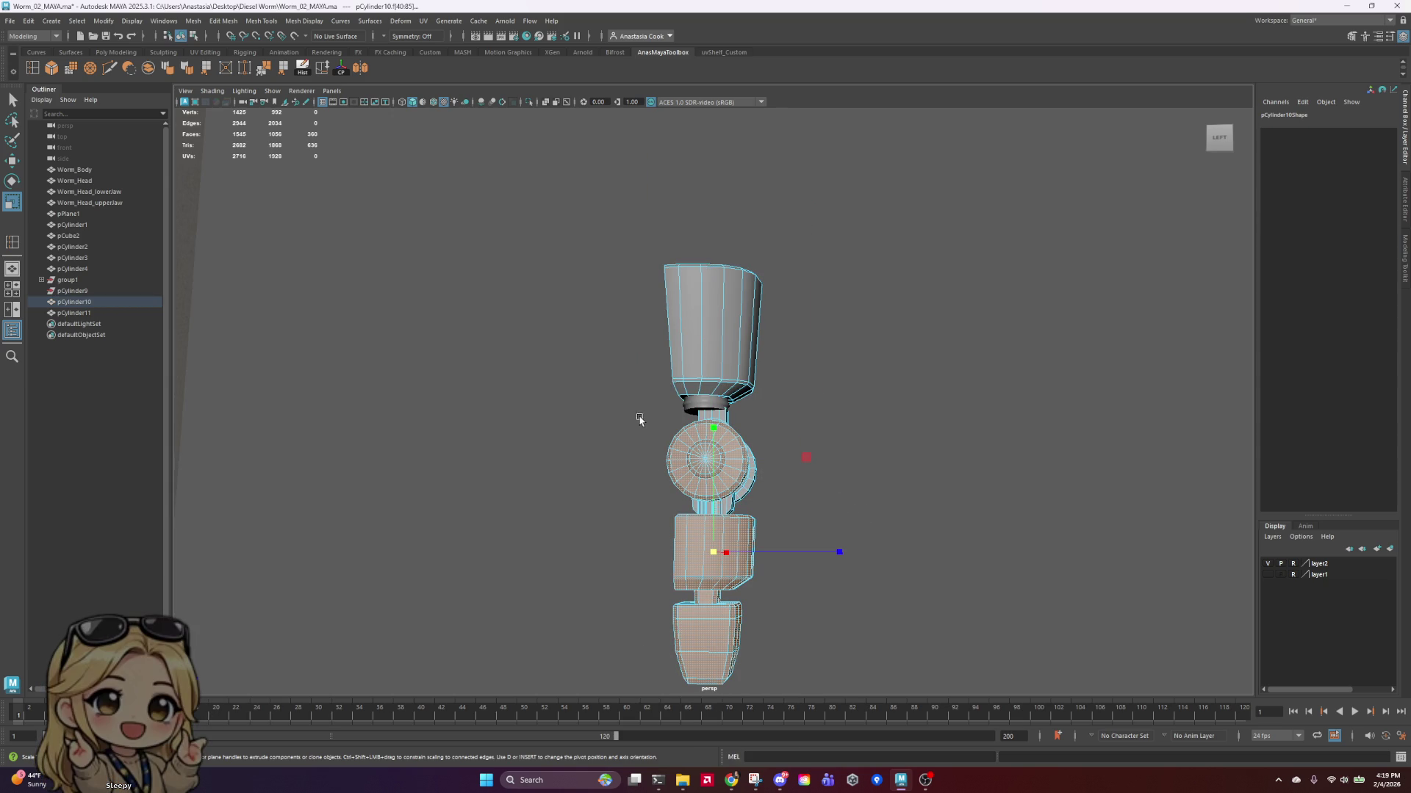
{"action": "left_click_drag", "start_coordinate": [905, 676], "coordinate": [905, 677]}
{"action": "scroll", "coordinate": [812, 459], "scroll_direction": "up", "scroll_amount": 5}
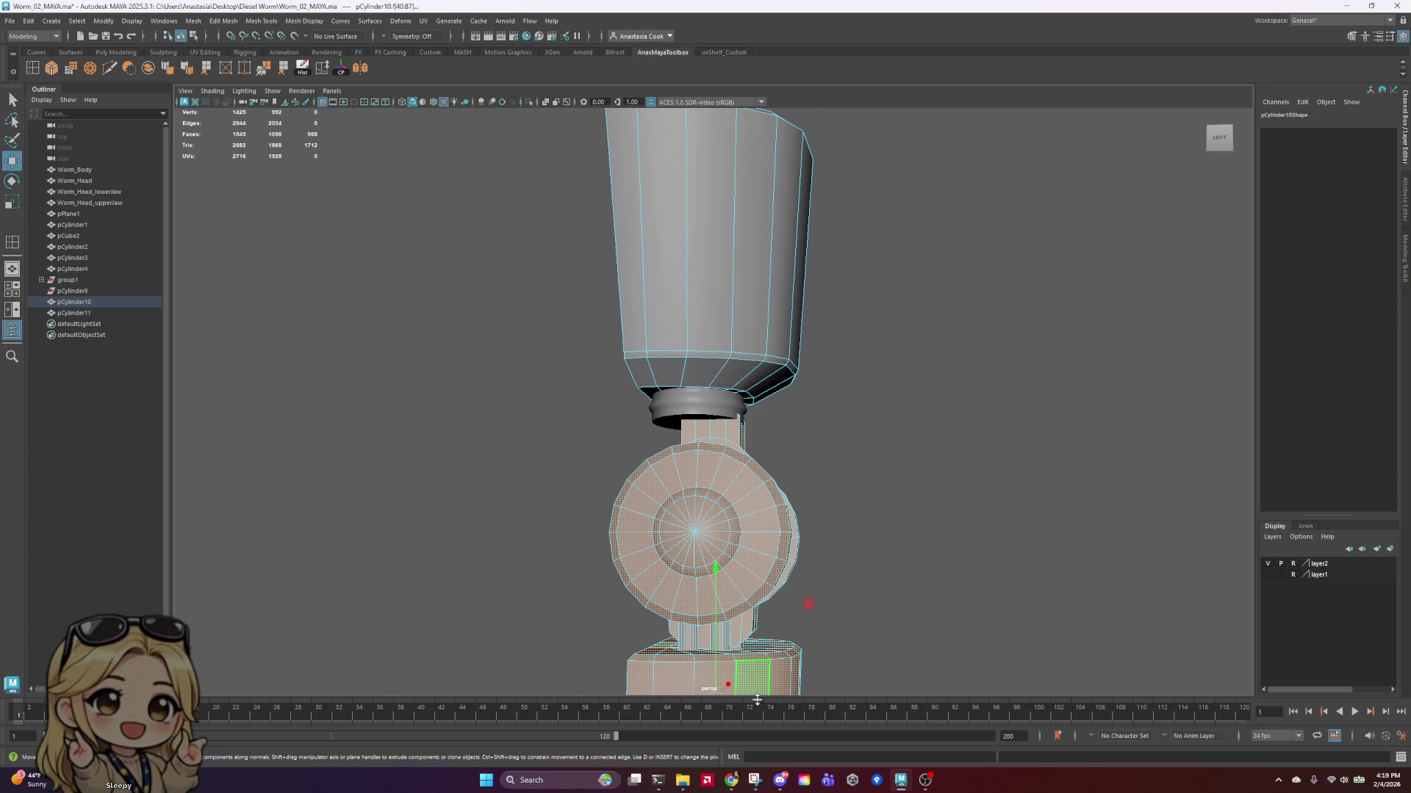
{"action": "scroll", "coordinate": [758, 656], "scroll_direction": "down", "scroll_amount": 3}
Step: Slide the selected joint and lower-body faces sideways along X to match the reference
{"action": "left_click_drag", "start_coordinate": [839, 586], "coordinate": [830, 595]}
{"action": "mouse_move", "coordinate": [882, 487]}
{"action": "left_mouse_down", "text": "alt"}
{"action": "mouse_move", "coordinate": [844, 419]}
{"action": "mouse_move", "coordinate": [862, 415]}
{"action": "left_mouse_up", "text": "alt"}
{"action": "key", "text": "ctrl+z"}
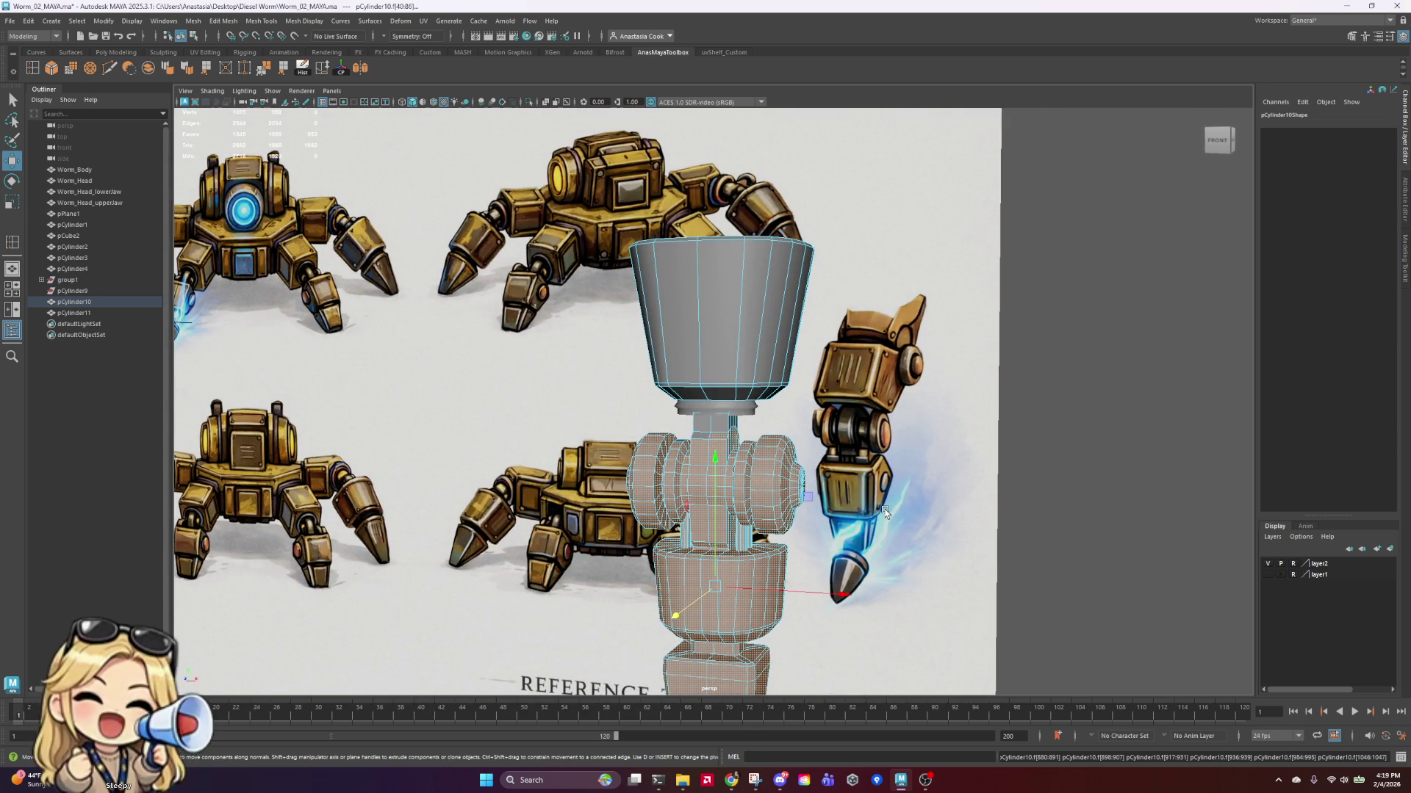
{"action": "left_click", "coordinate": [700, 431], "text": "shift"}
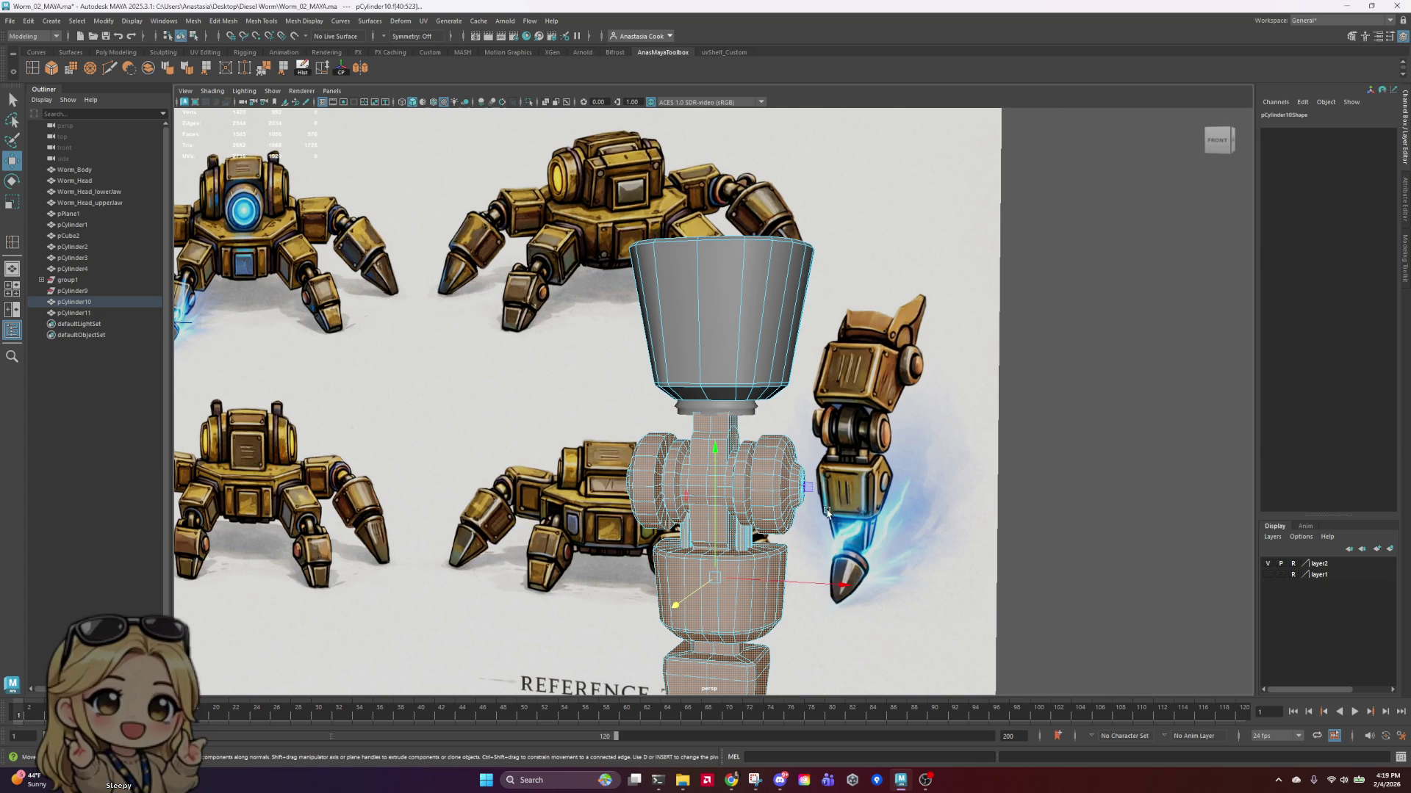
{"action": "left_click_drag", "start_coordinate": [827, 512], "coordinate": [739, 572], "text": "alt"}
{"action": "left_click_drag", "start_coordinate": [614, 584], "coordinate": [622, 586]}
{"action": "left_click", "coordinate": [818, 489]}
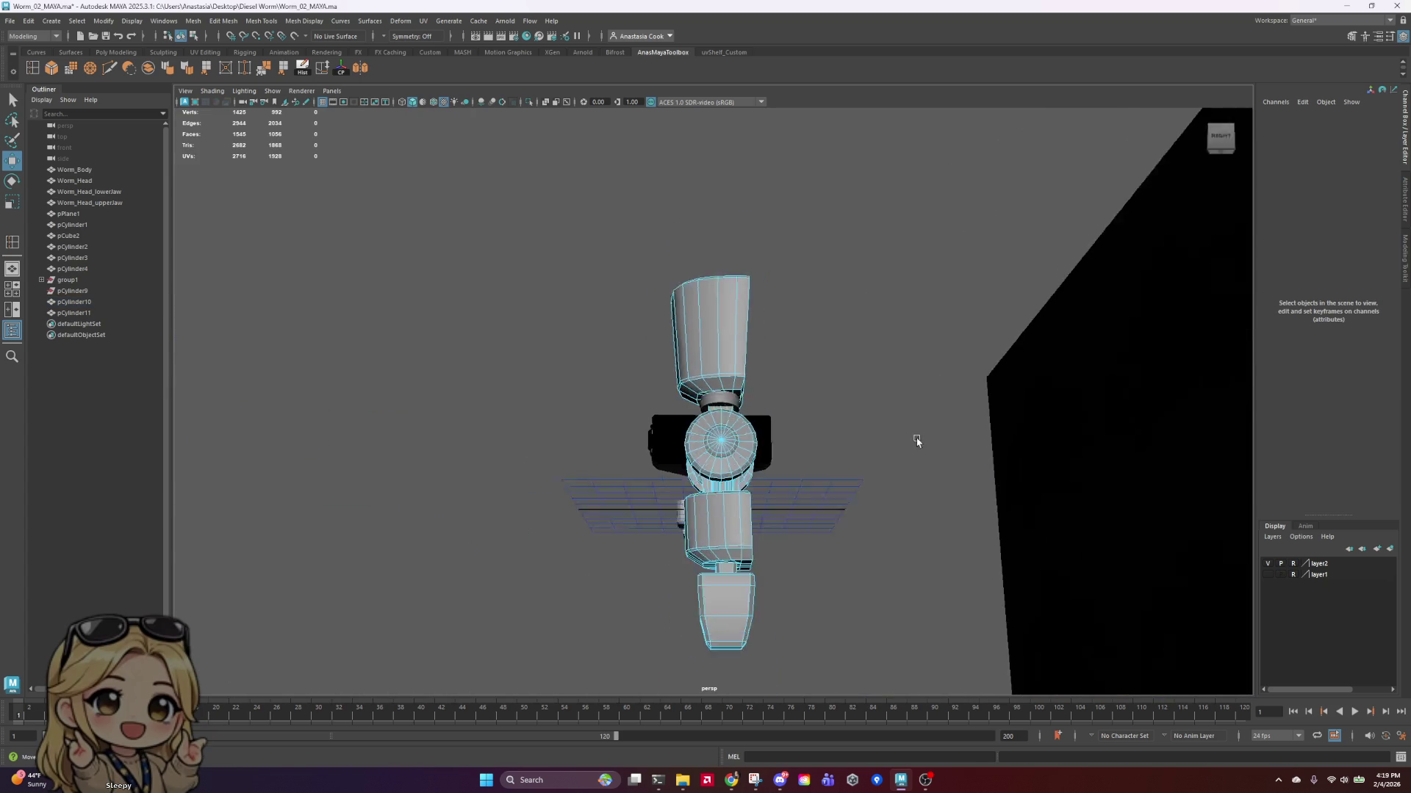
{"action": "mouse_move", "coordinate": [913, 440]}
{"action": "left_mouse_down", "text": "alt"}
{"action": "mouse_move", "coordinate": [951, 482]}
{"action": "mouse_move", "coordinate": [844, 423]}
{"action": "left_mouse_up", "text": "alt"}
{"action": "scroll", "coordinate": [905, 453], "scroll_direction": "up", "scroll_amount": 5}
{"action": "key", "text": "ctrl+z"}
{"action": "right_click", "coordinate": [789, 446]}
Step: Select the small neck ring pCylinder11 and scale it up slightly
{"action": "left_click", "coordinate": [799, 446]}
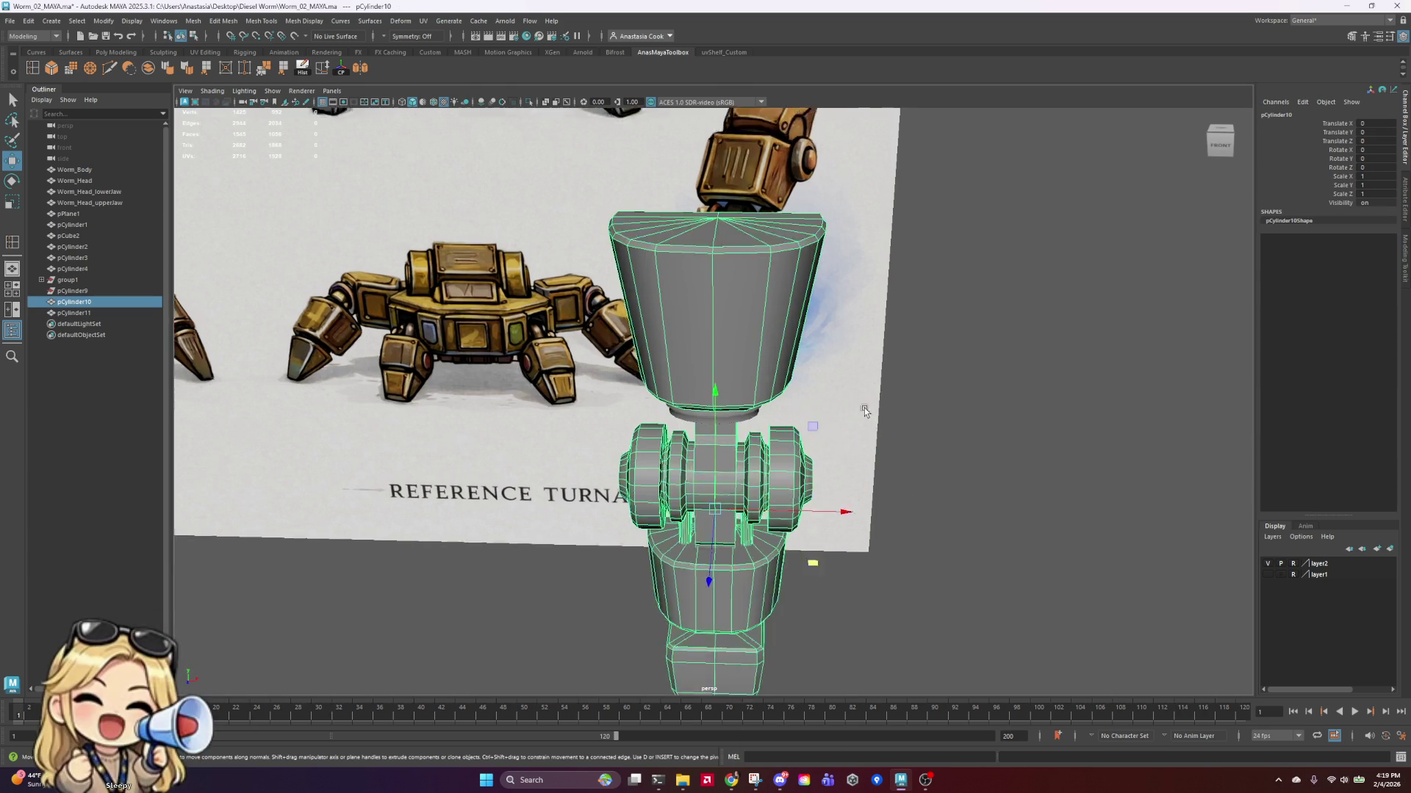
{"action": "scroll", "coordinate": [800, 441], "scroll_direction": "up", "scroll_amount": 3}
{"action": "left_click", "coordinate": [714, 441]}
{"action": "key", "text": "f"}
{"action": "left_click_drag", "start_coordinate": [960, 474], "coordinate": [919, 452], "text": "alt"}
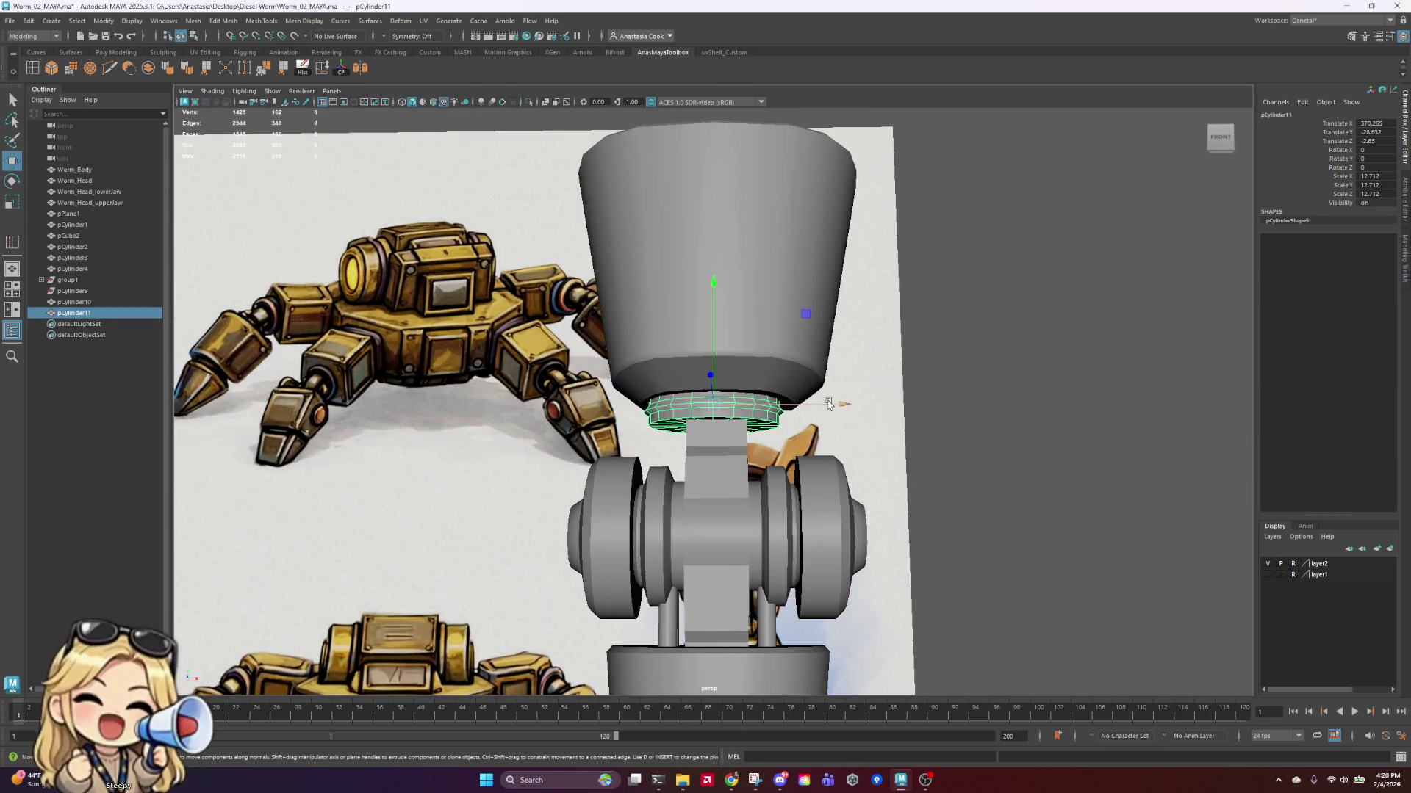
{"action": "key", "text": "r"}
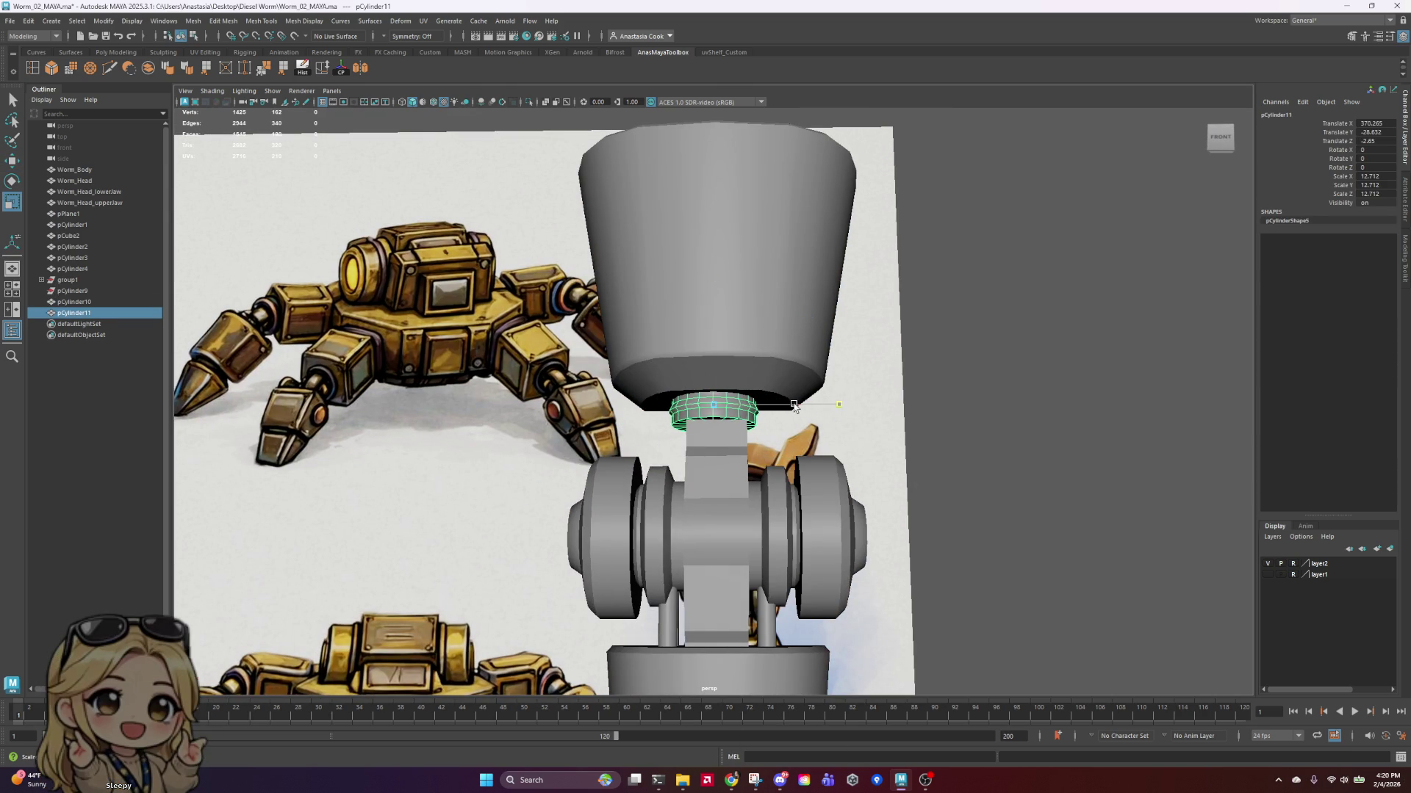
{"action": "mouse_move", "coordinate": [795, 406]}
{"action": "left_mouse_down"}
{"action": "mouse_move", "coordinate": [1029, 456]}
{"action": "mouse_move", "coordinate": [879, 460]}
{"action": "mouse_move", "coordinate": [845, 405]}
{"action": "left_mouse_up"}
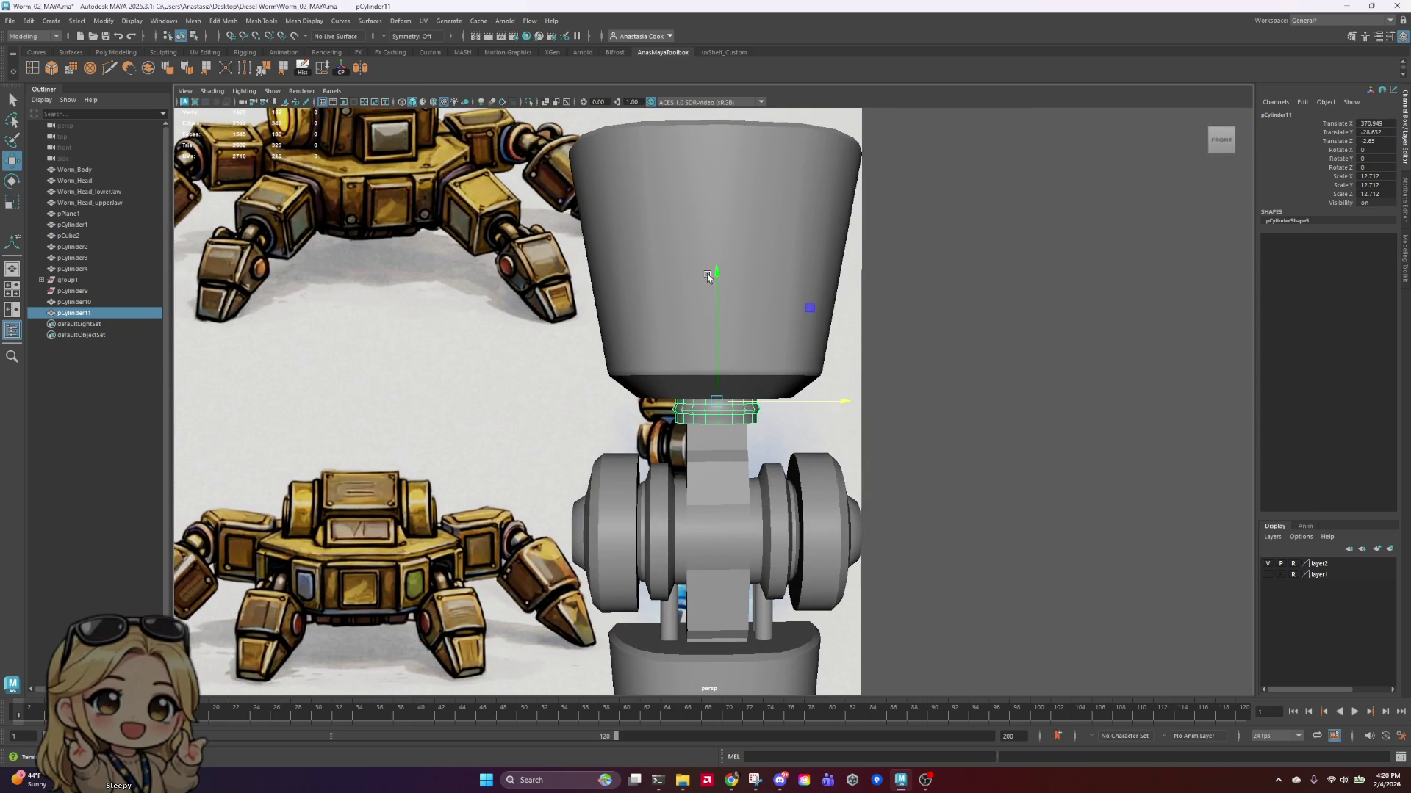
Step: Lower the ring to translate Y -34.023, below the cup onto the joint block
{"action": "left_click_drag", "start_coordinate": [707, 275], "coordinate": [712, 304]}
{"action": "key", "text": "t"}
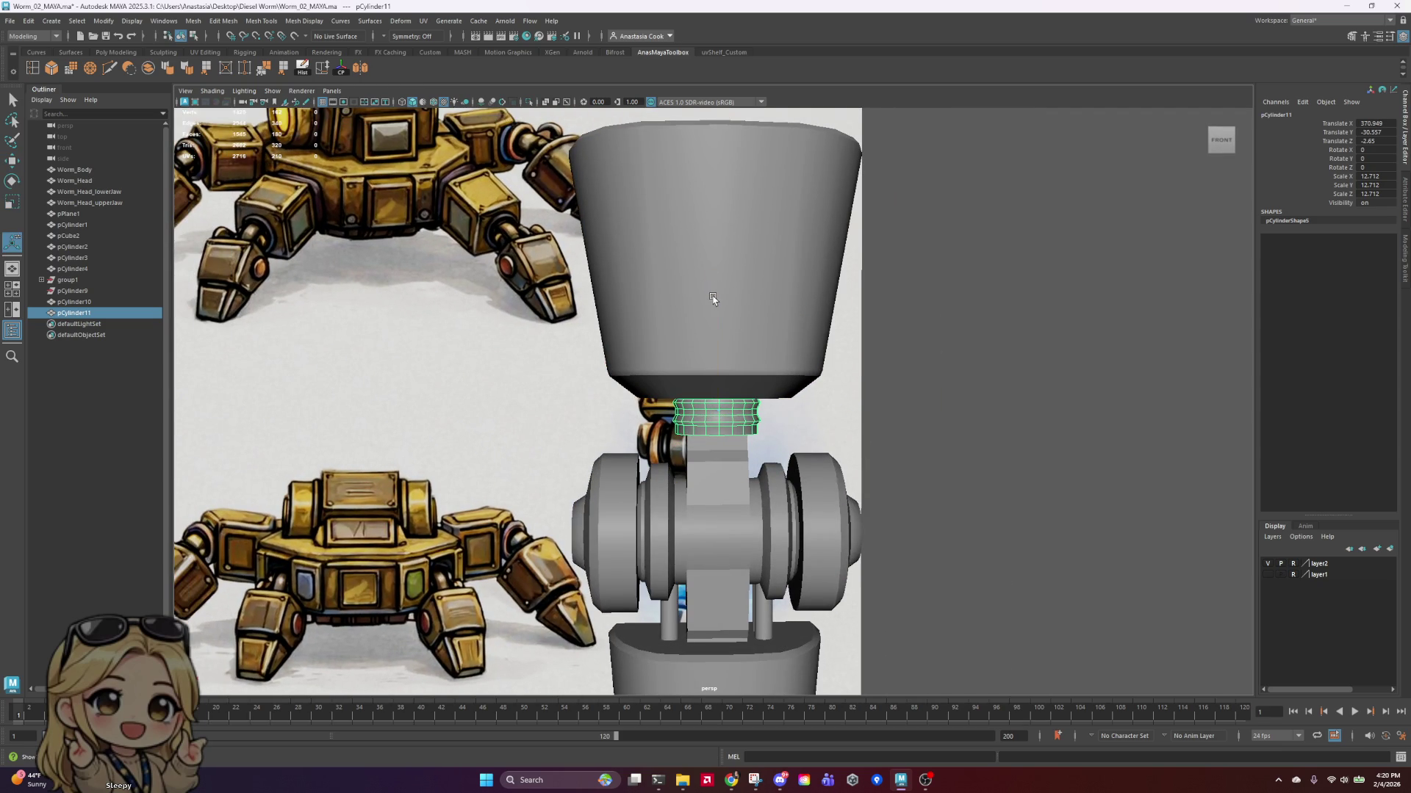
{"action": "key", "text": "e"}
{"action": "key", "text": "w"}
{"action": "left_click_drag", "start_coordinate": [722, 285], "coordinate": [721, 315]}
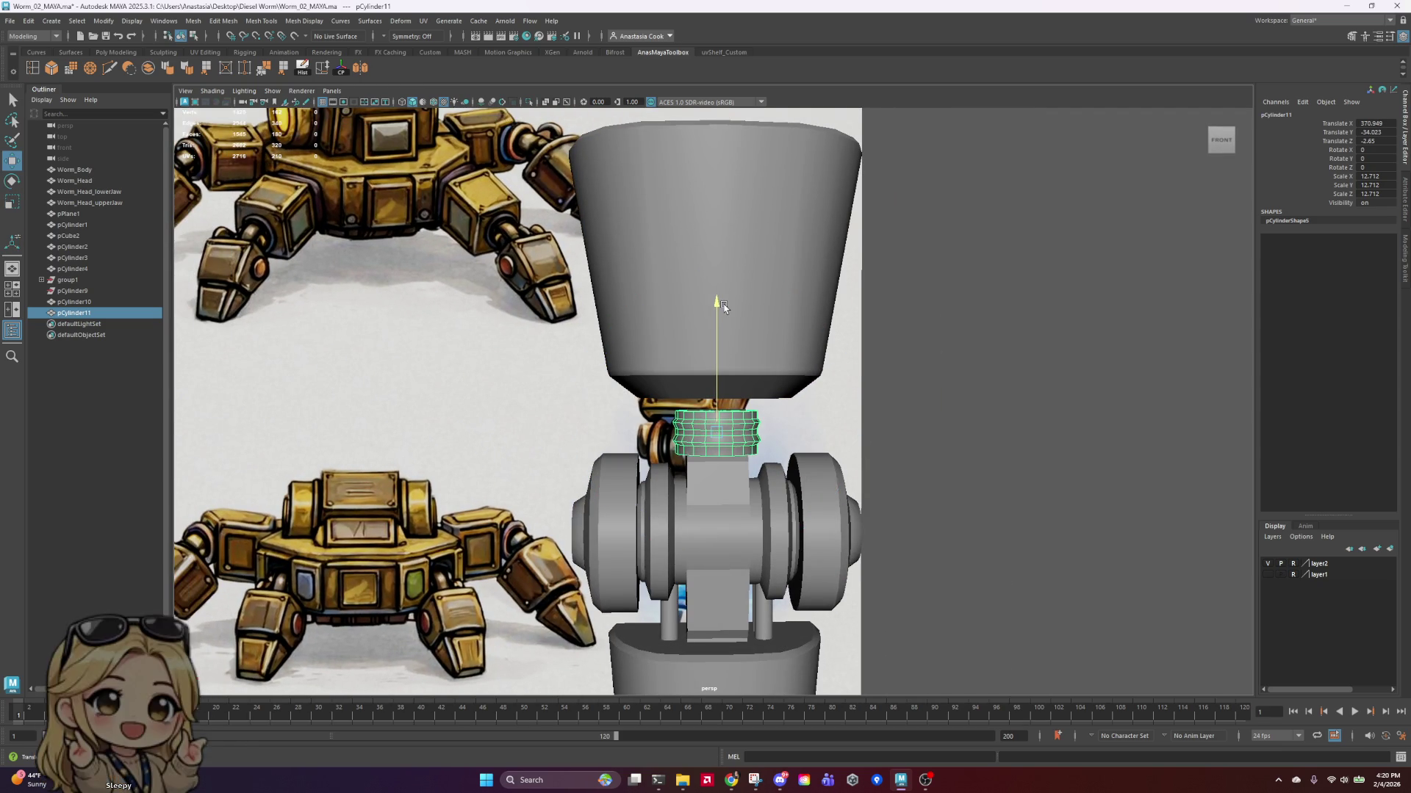
{"action": "left_click", "coordinate": [756, 184]}
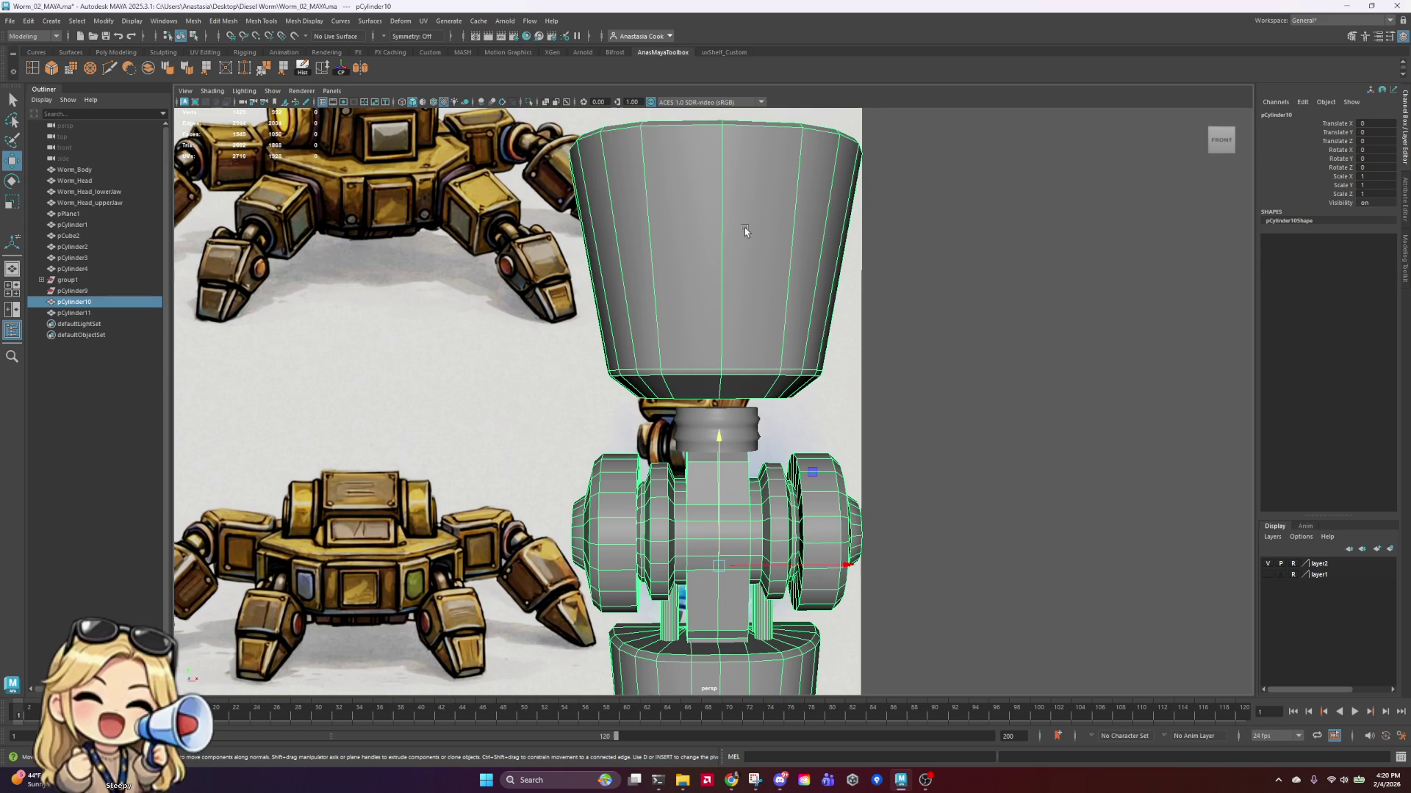
{"action": "right_click_drag", "start_coordinate": [745, 228], "coordinate": [744, 261]}
{"action": "left_click_drag", "start_coordinate": [875, 426], "coordinate": [558, 118]}
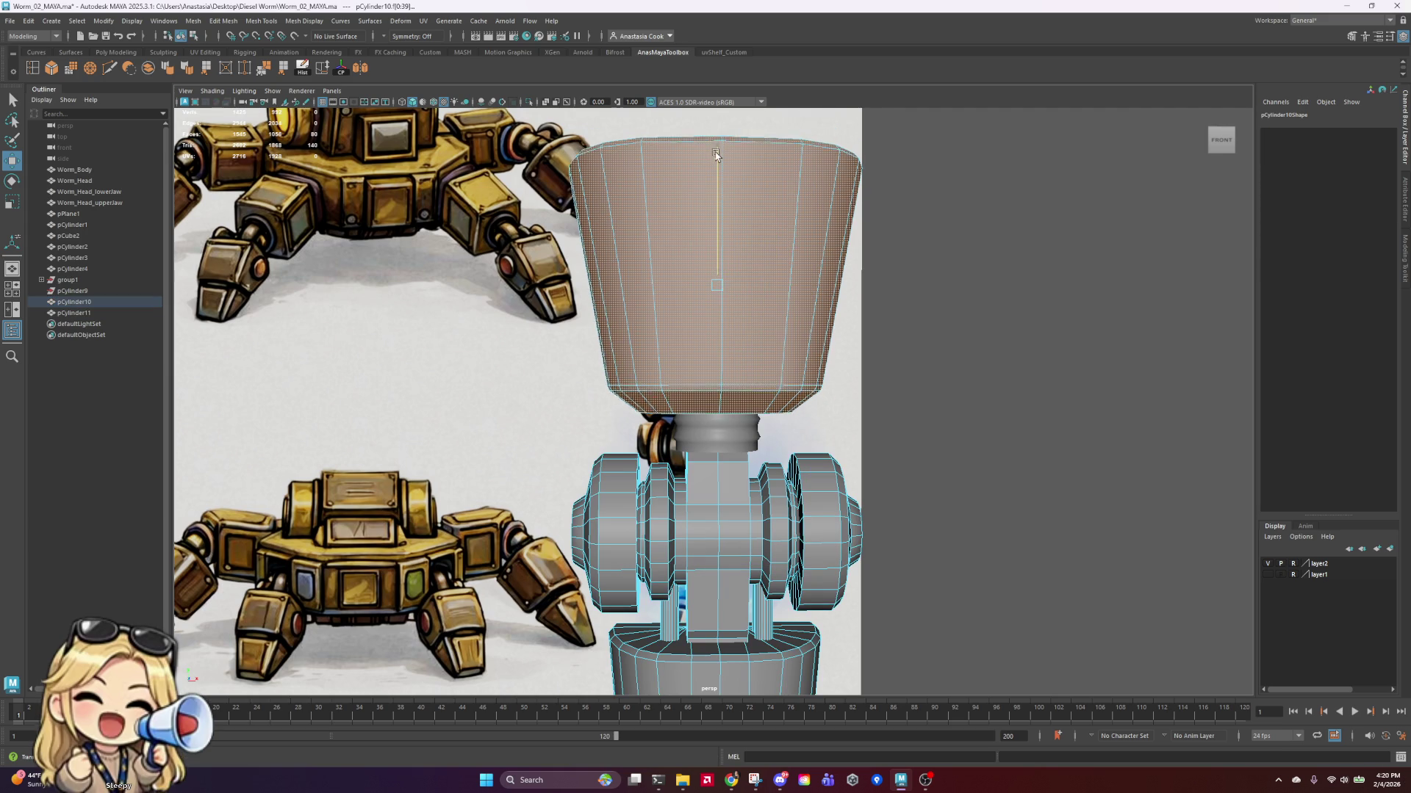
{"action": "mouse_move", "coordinate": [715, 157]}
{"action": "left_mouse_down", "text": "alt"}
{"action": "mouse_move", "coordinate": [845, 272]}
{"action": "mouse_move", "coordinate": [933, 290]}
{"action": "mouse_move", "coordinate": [959, 275]}
{"action": "mouse_move", "coordinate": [881, 330]}
{"action": "left_mouse_up", "text": "alt"}
{"action": "left_click", "coordinate": [742, 434]}
{"action": "mouse_move", "coordinate": [742, 433]}
{"action": "left_mouse_down", "text": "alt"}
{"action": "mouse_move", "coordinate": [779, 441]}
{"action": "mouse_move", "coordinate": [758, 446]}
{"action": "left_mouse_up", "text": "alt"}
{"action": "right_click_drag", "start_coordinate": [758, 446], "coordinate": [853, 346]}
{"action": "left_click", "coordinate": [930, 334]}
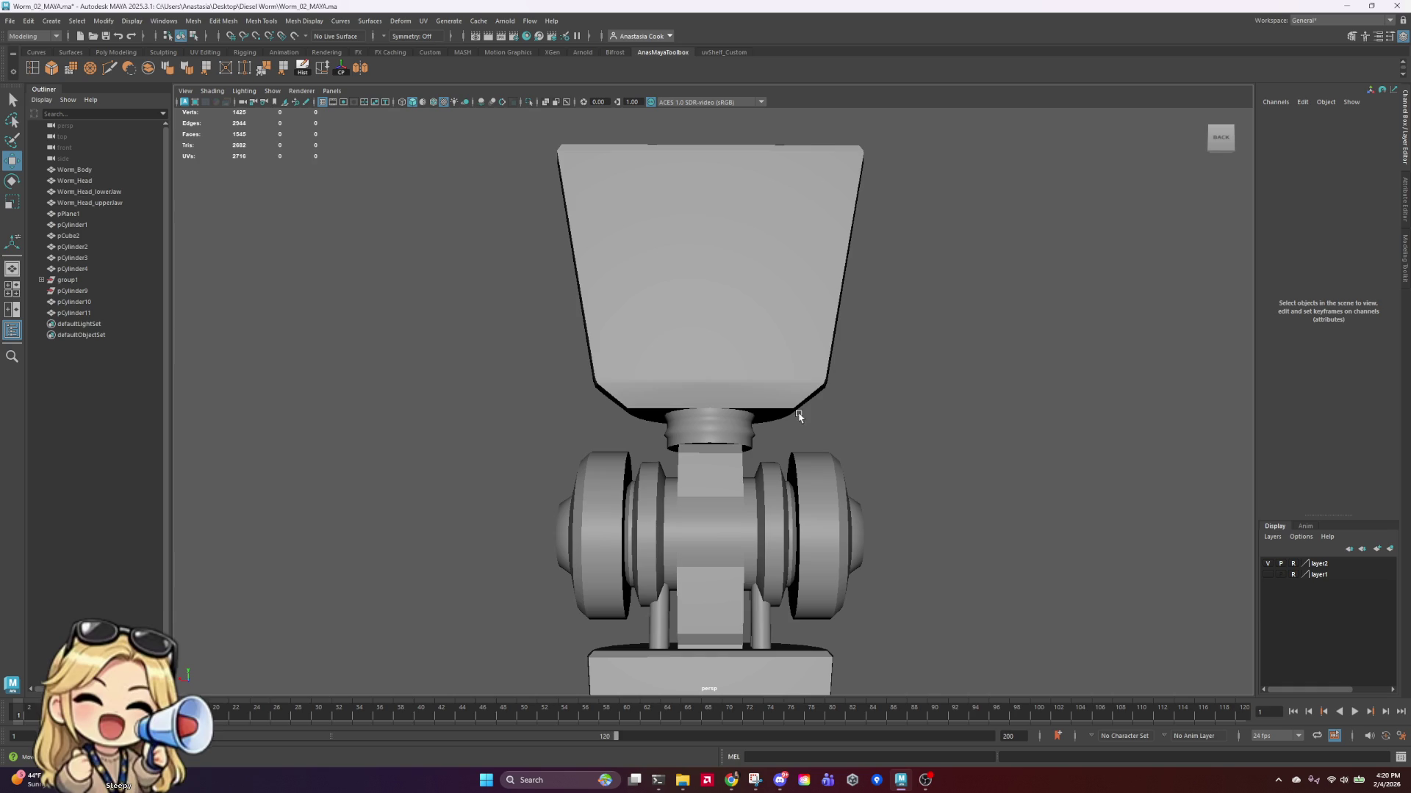
{"action": "left_click", "coordinate": [755, 439]}
{"action": "mouse_move", "coordinate": [755, 439]}
{"action": "left_mouse_down", "text": "alt"}
{"action": "mouse_move", "coordinate": [891, 438]}
{"action": "mouse_move", "coordinate": [847, 457]}
{"action": "mouse_move", "coordinate": [831, 437]}
{"action": "left_mouse_up", "text": "alt"}
{"action": "key", "text": "w"}
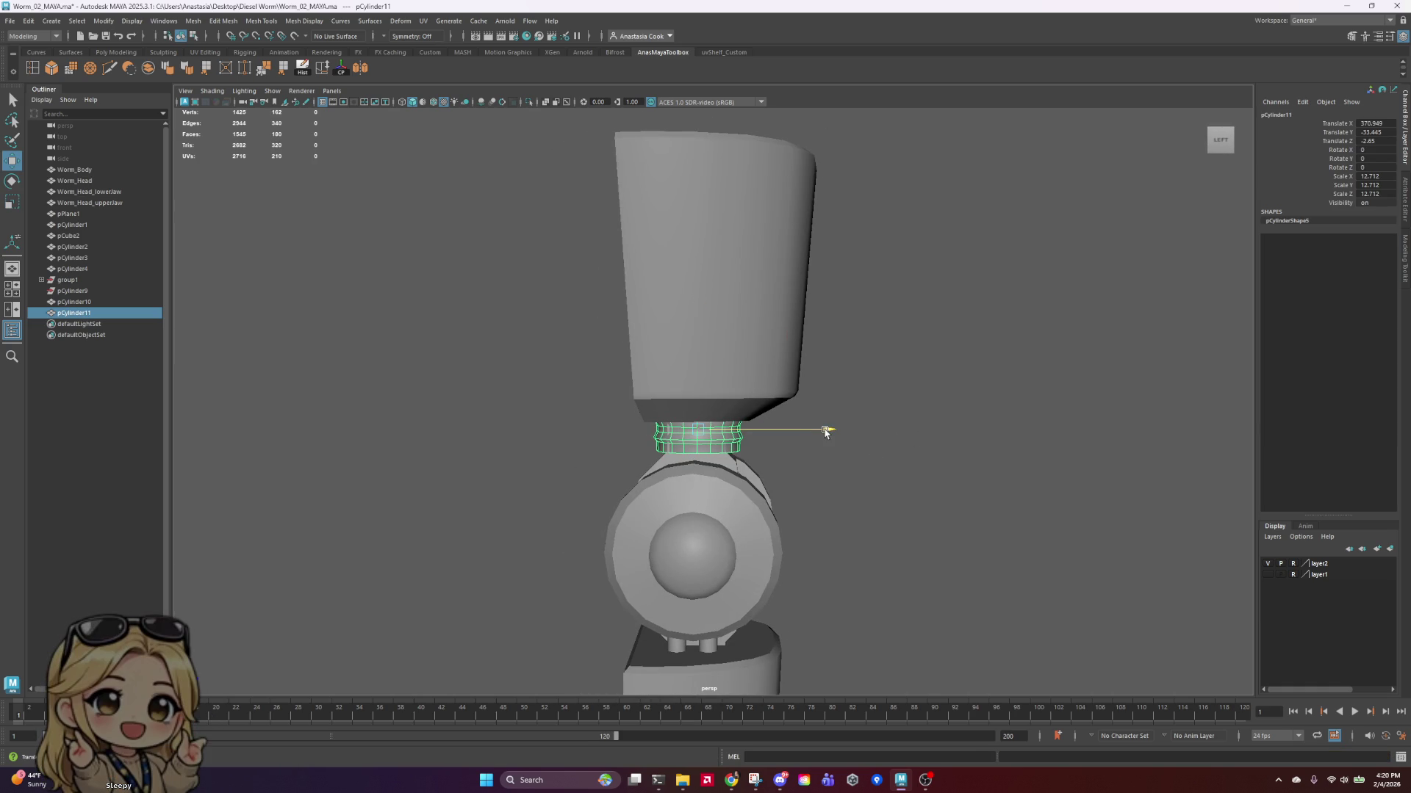
{"action": "left_click", "coordinate": [1014, 460]}
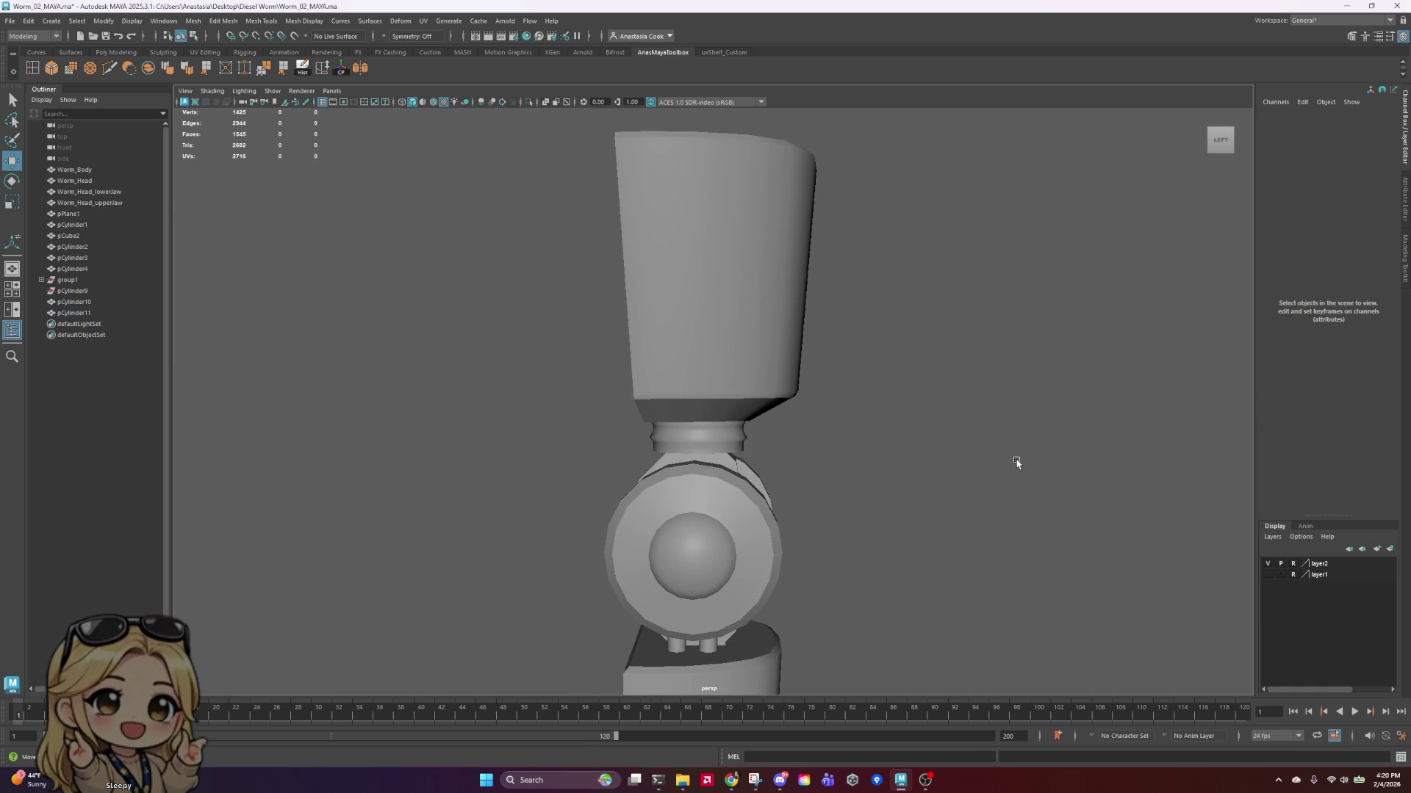
{"action": "right_click_drag", "start_coordinate": [731, 316], "coordinate": [805, 291]}
{"action": "mouse_move", "coordinate": [970, 302]}
{"action": "left_mouse_down", "text": "alt"}
{"action": "mouse_move", "coordinate": [894, 421]}
{"action": "mouse_move", "coordinate": [871, 397]}
{"action": "mouse_move", "coordinate": [868, 425]}
{"action": "left_mouse_up", "text": "alt"}
{"action": "right_click_drag", "start_coordinate": [868, 424], "coordinate": [770, 476], "text": "alt"}
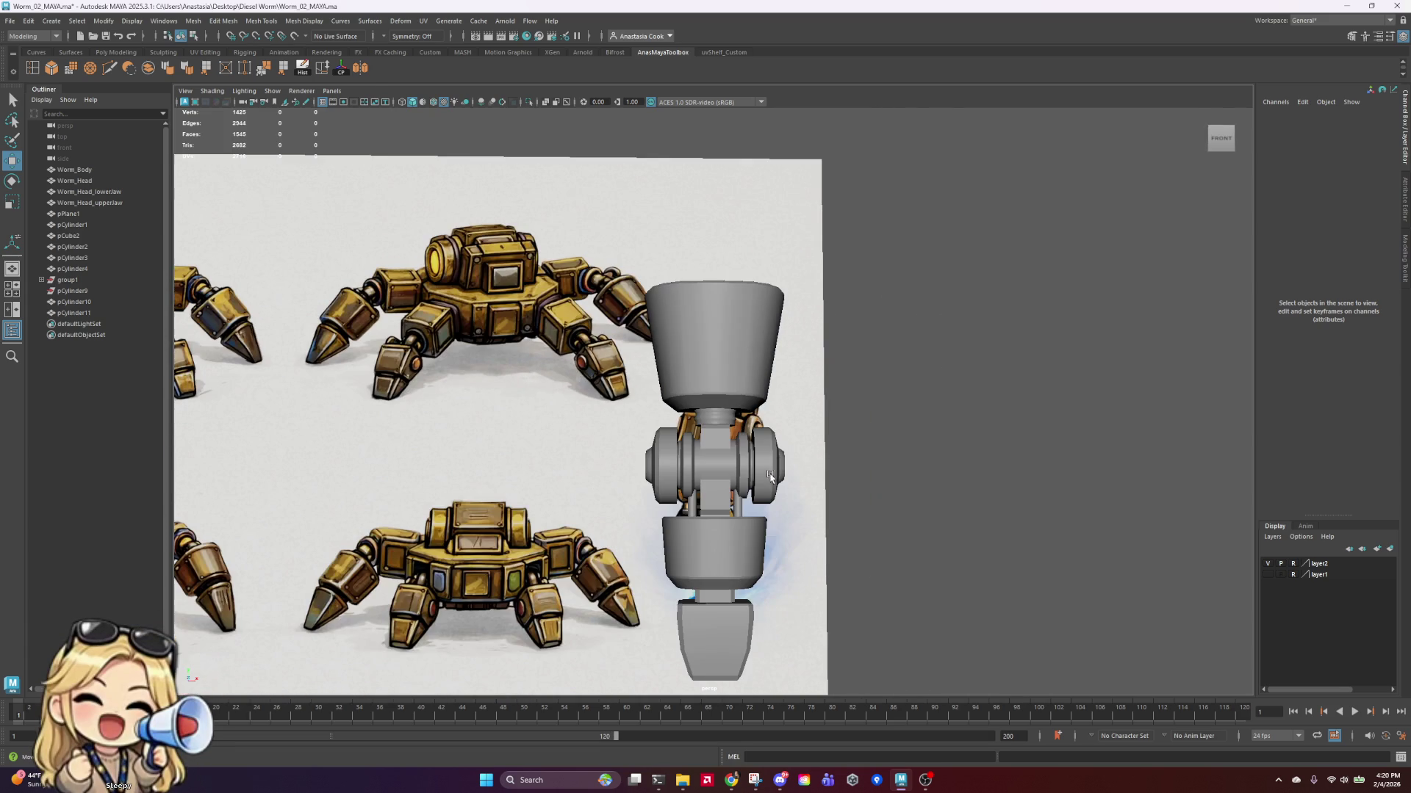
{"action": "left_click", "coordinate": [716, 416]}
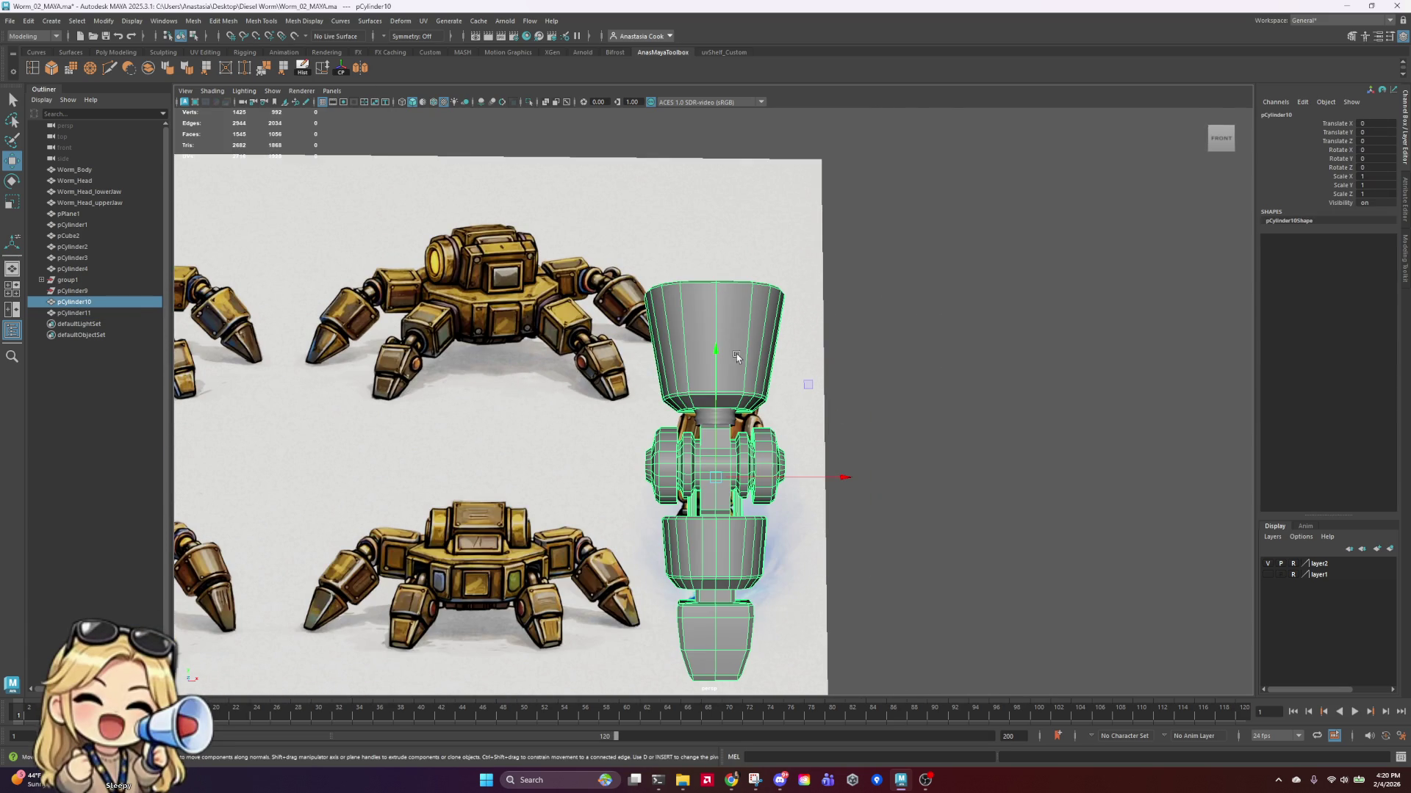
Step: In the front view, select only the neck ring and nudge it left along X
{"action": "scroll", "coordinate": [748, 394], "scroll_direction": "up", "scroll_amount": 3}
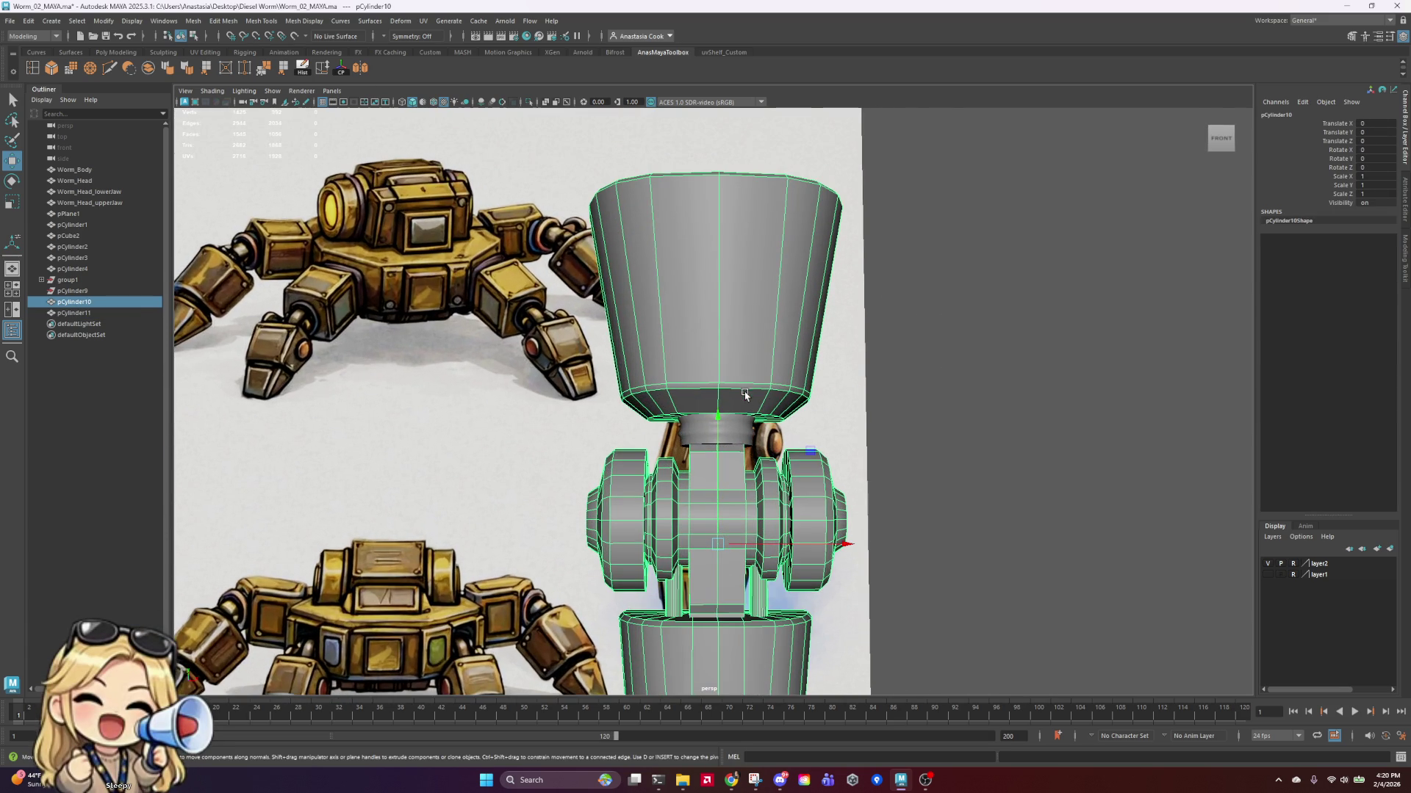
{"action": "left_click", "coordinate": [728, 442], "text": "shift"}
{"action": "scroll", "coordinate": [809, 468], "scroll_direction": "up", "scroll_amount": 4}
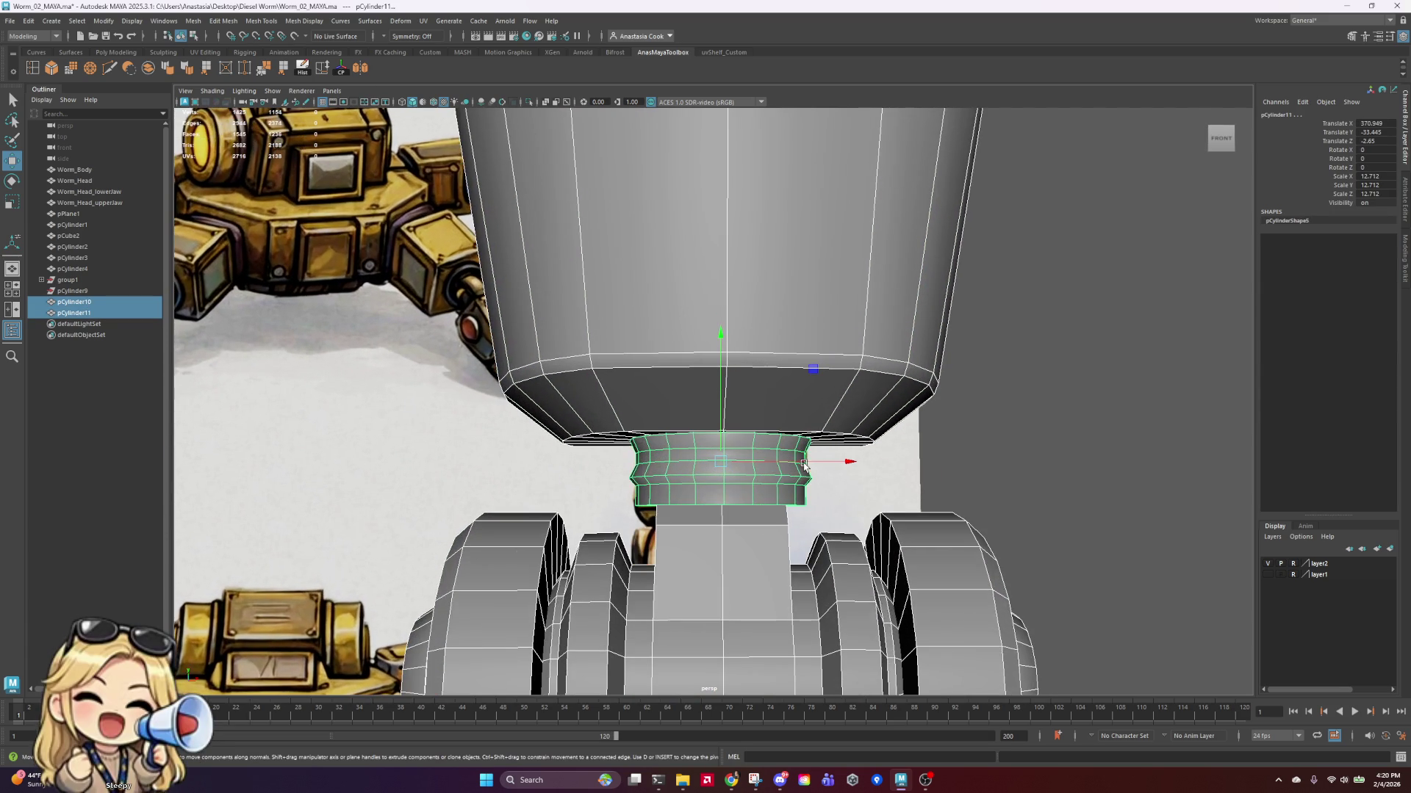
{"action": "key", "text": "space"}
{"action": "key", "text": "space"}
{"action": "scroll", "coordinate": [566, 316], "scroll_direction": "up", "scroll_amount": 5}
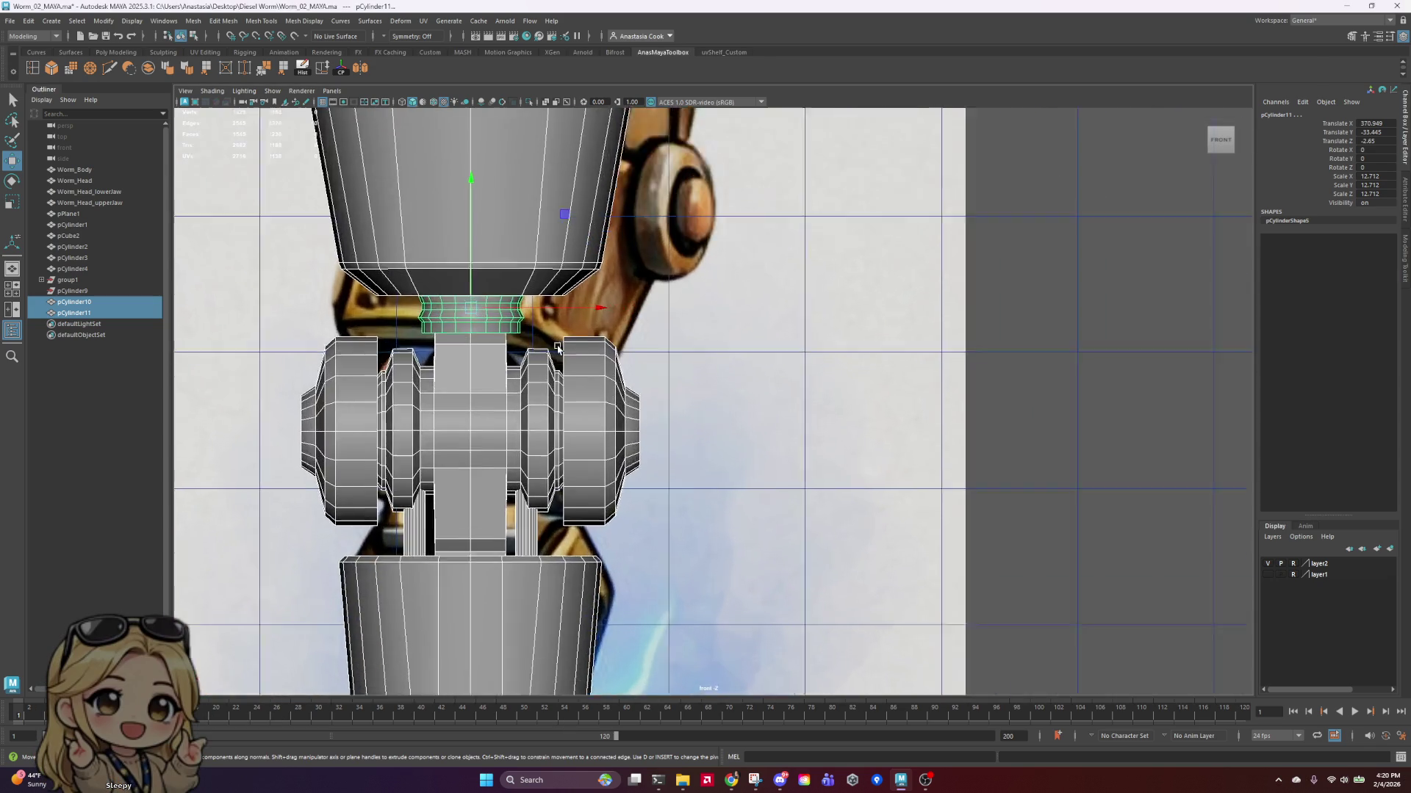
{"action": "scroll", "coordinate": [567, 316], "scroll_direction": "up", "scroll_amount": 5}
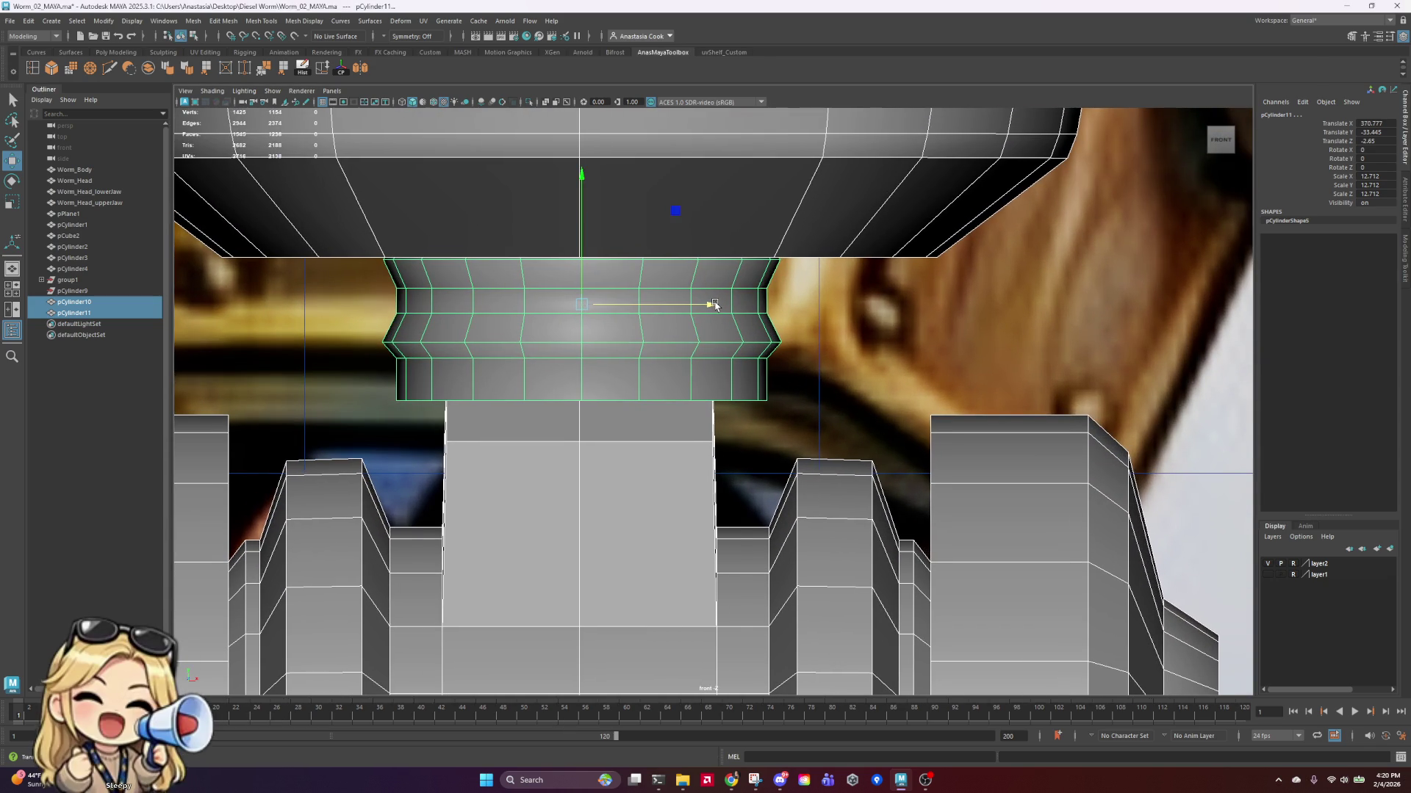
{"action": "left_click", "coordinate": [727, 367]}
{"action": "left_click_drag", "start_coordinate": [697, 306], "coordinate": [710, 308]}
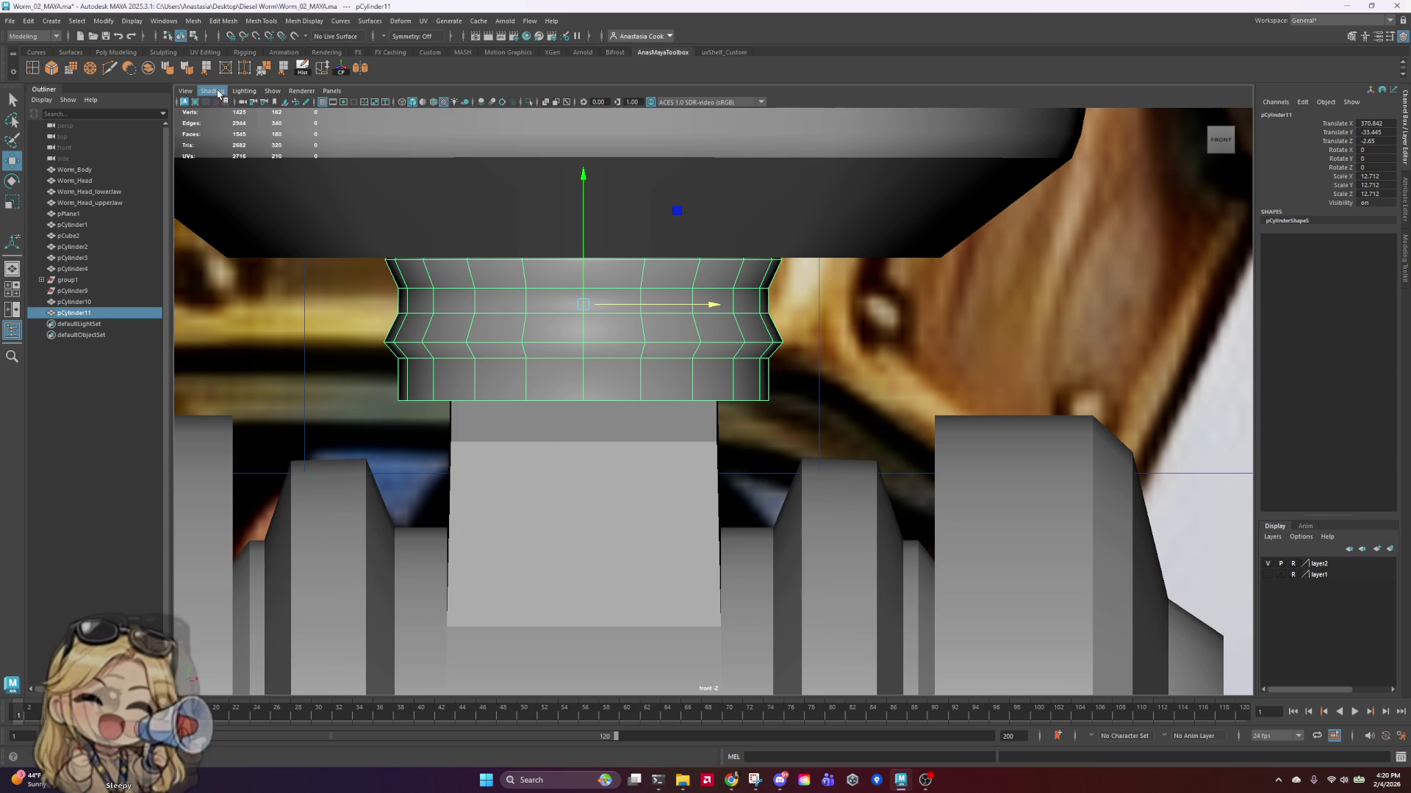
Step: Enable Wireframe on Shaded, nudge the ring to X 370.842 and stretch it taller
{"action": "left_click", "coordinate": [218, 93]}
{"action": "left_click", "coordinate": [201, 188]}
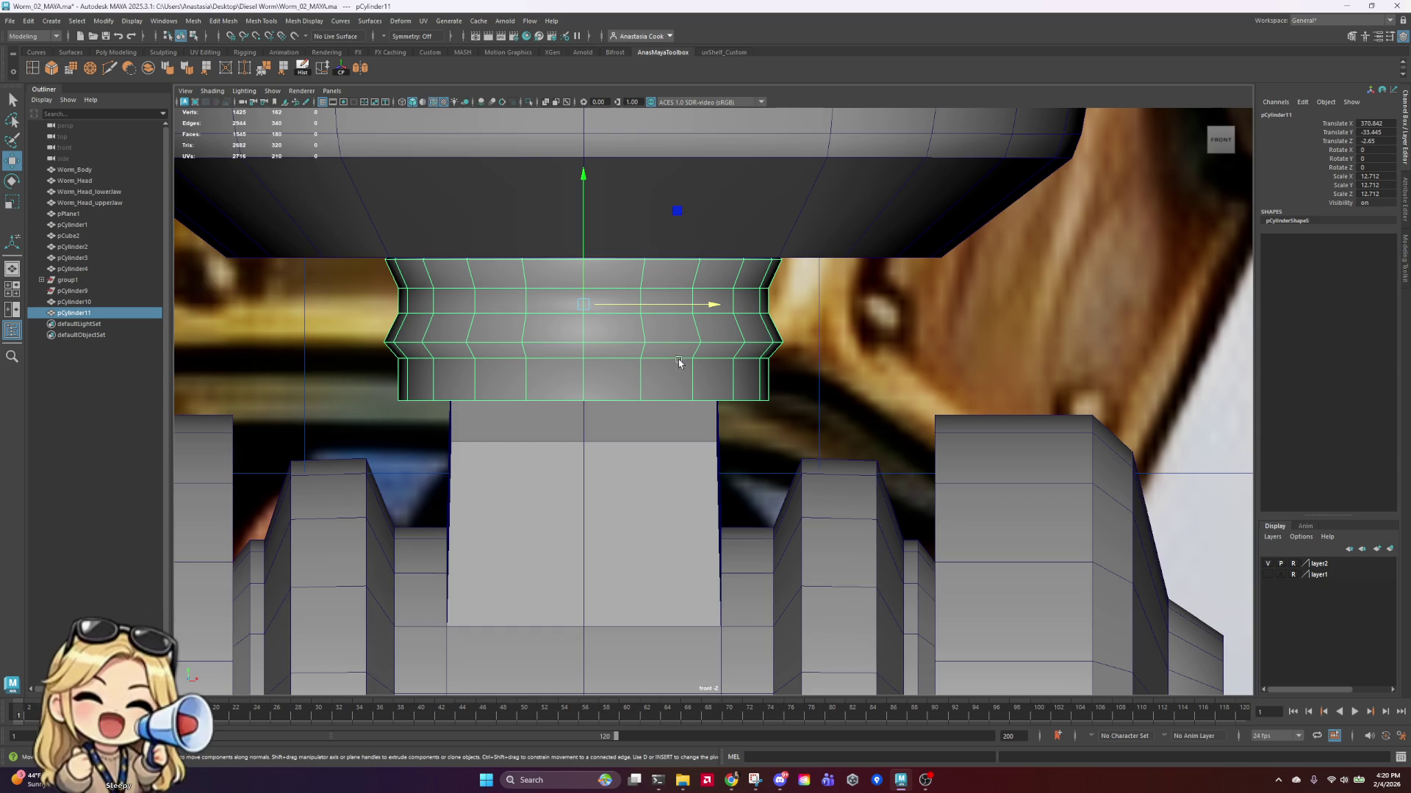
{"action": "left_click_drag", "start_coordinate": [723, 309], "coordinate": [707, 308]}
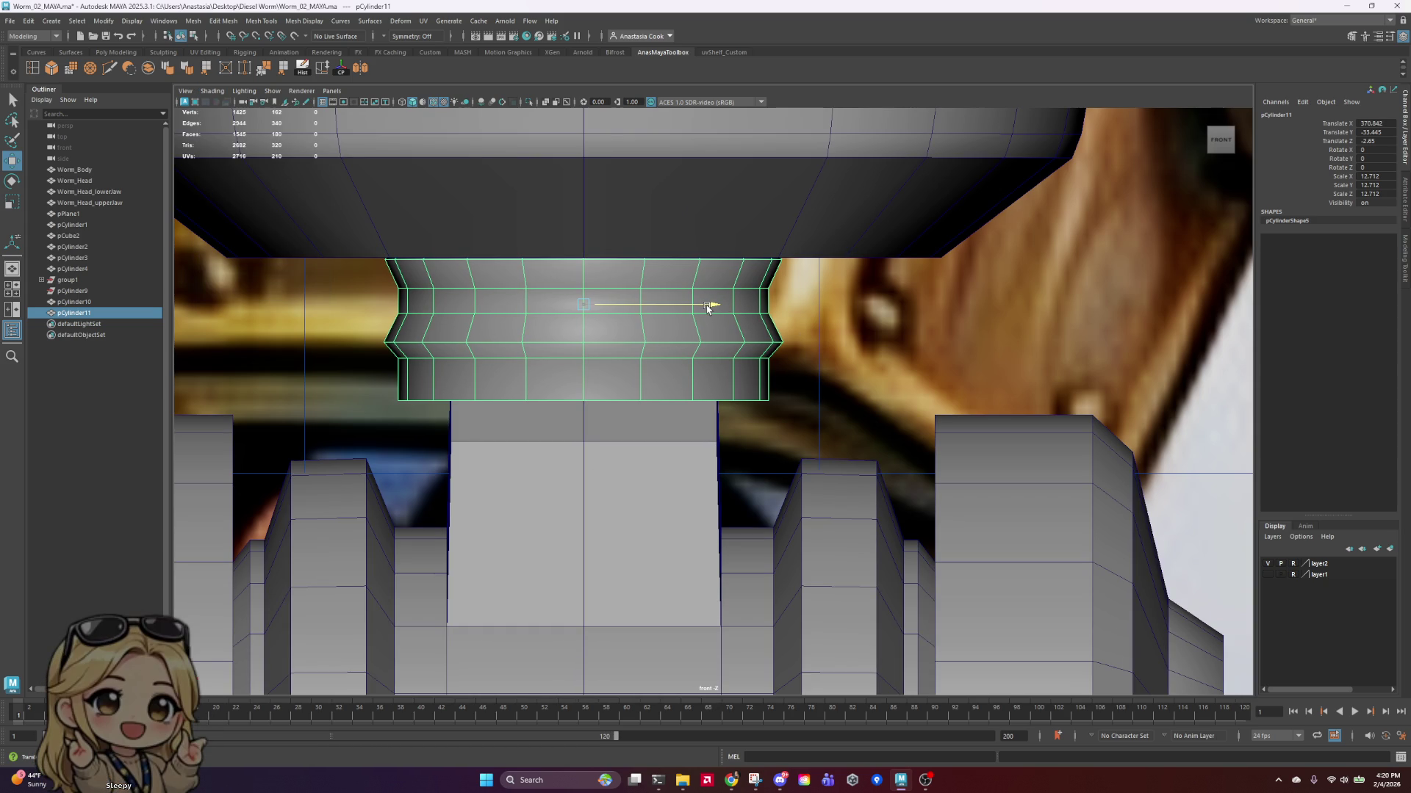
{"action": "key", "text": "r"}
{"action": "mouse_move", "coordinate": [583, 180]}
{"action": "left_mouse_down"}
{"action": "mouse_move", "coordinate": [573, 123]}
{"action": "mouse_move", "coordinate": [576, 189]}
{"action": "mouse_move", "coordinate": [588, 170]}
{"action": "left_mouse_up"}
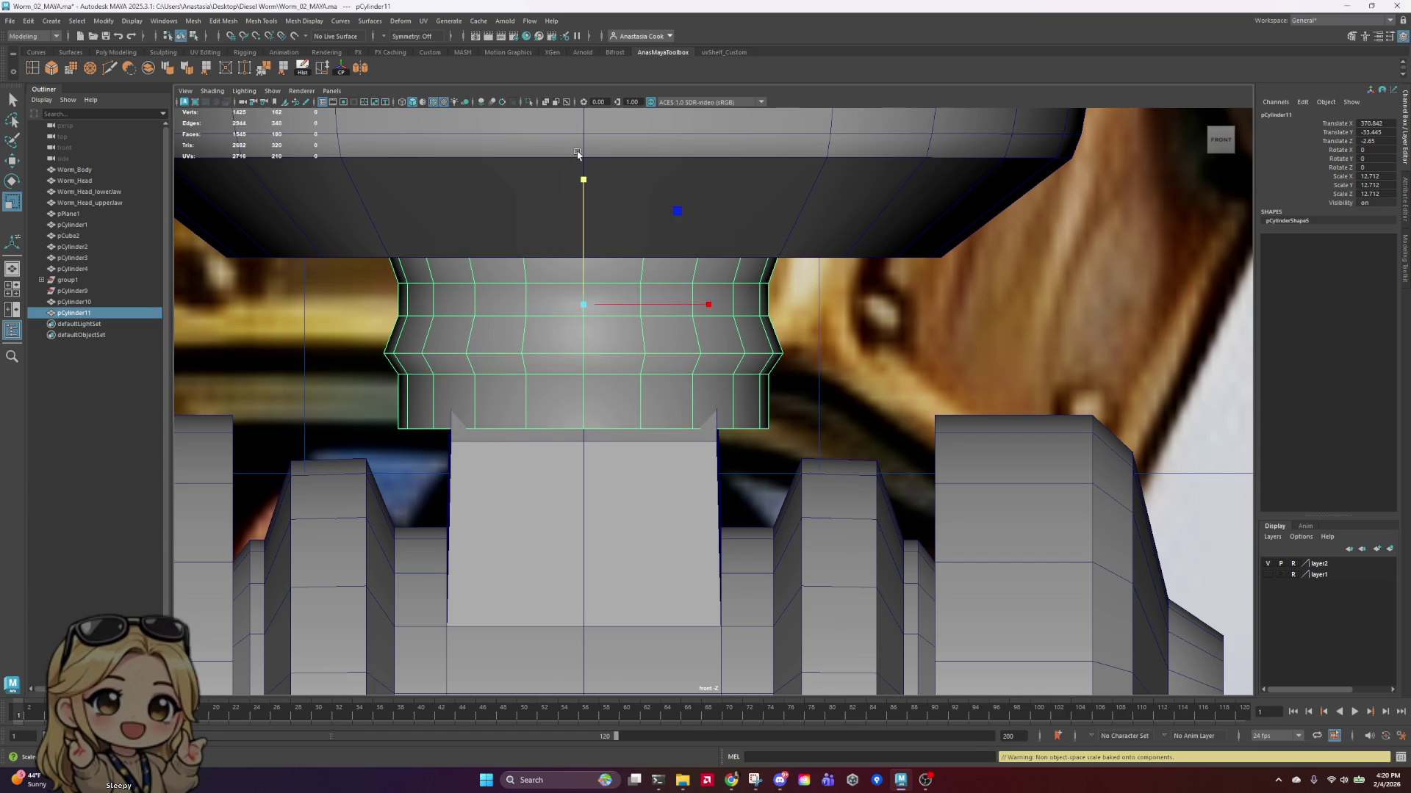
Step: Disable Wireframe on Shaded and return to perspective with the neck ring selected
{"action": "left_click", "coordinate": [220, 92]}
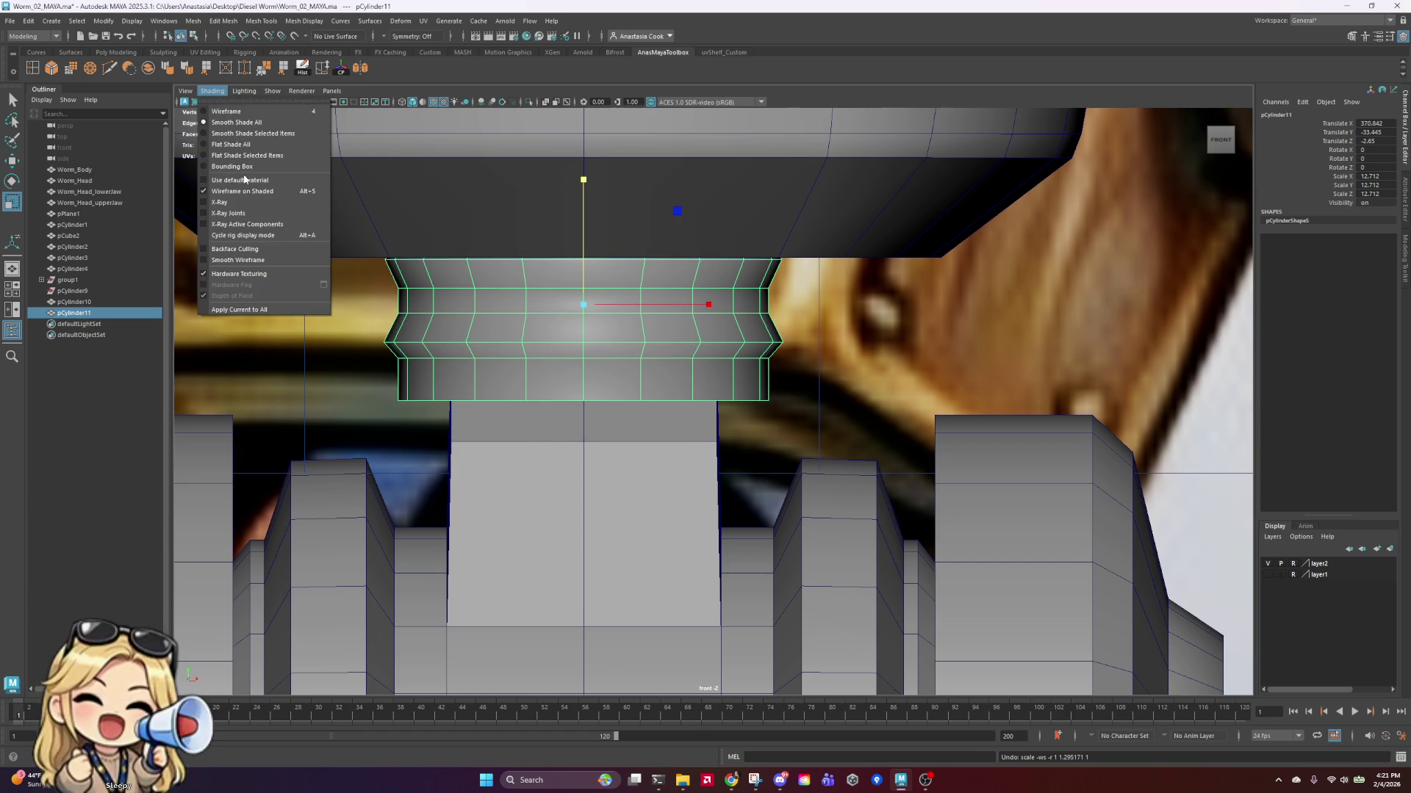
{"action": "left_click", "coordinate": [206, 194]}
{"action": "scroll", "coordinate": [813, 418], "scroll_direction": "down", "scroll_amount": 10}
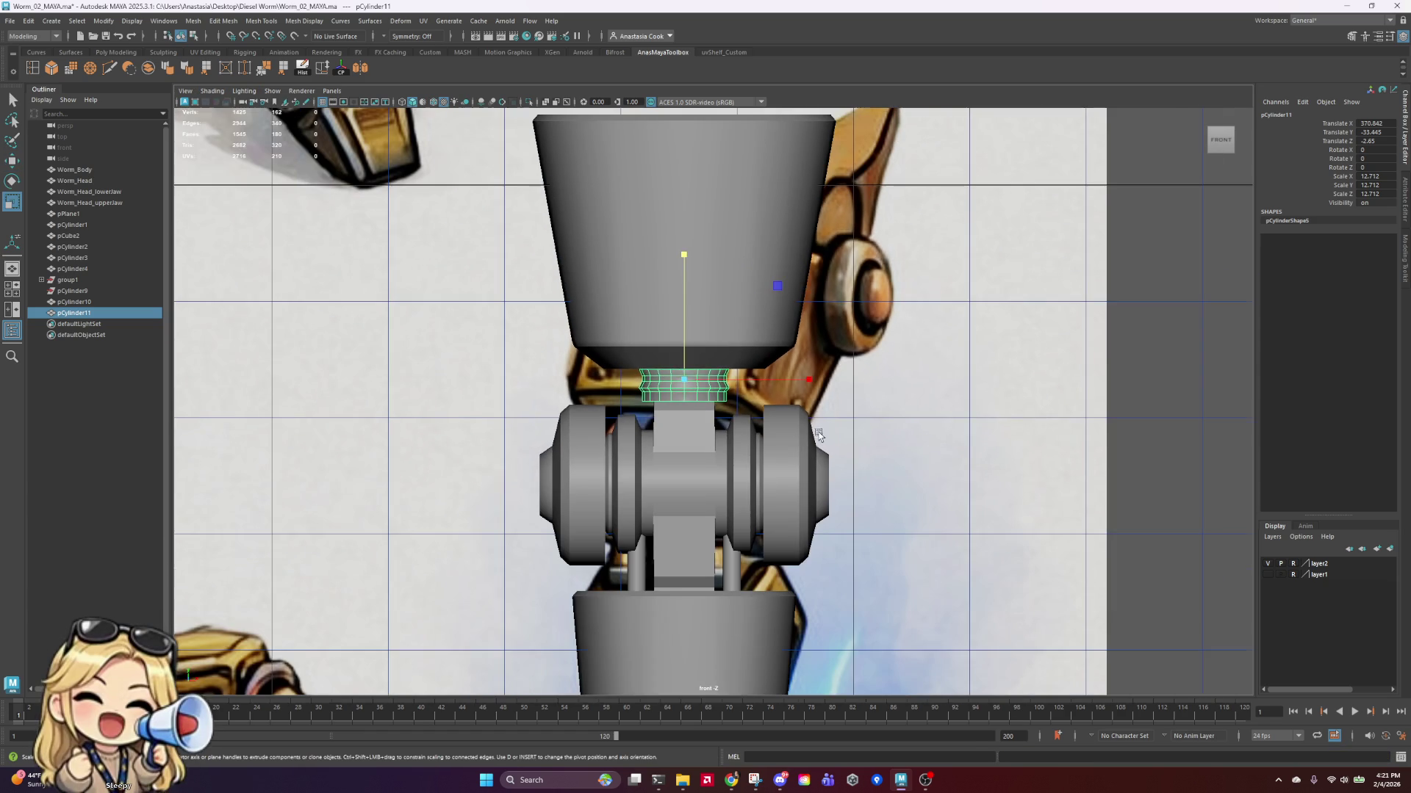
{"action": "left_click", "coordinate": [814, 418]}
{"action": "left_click", "coordinate": [709, 385]}
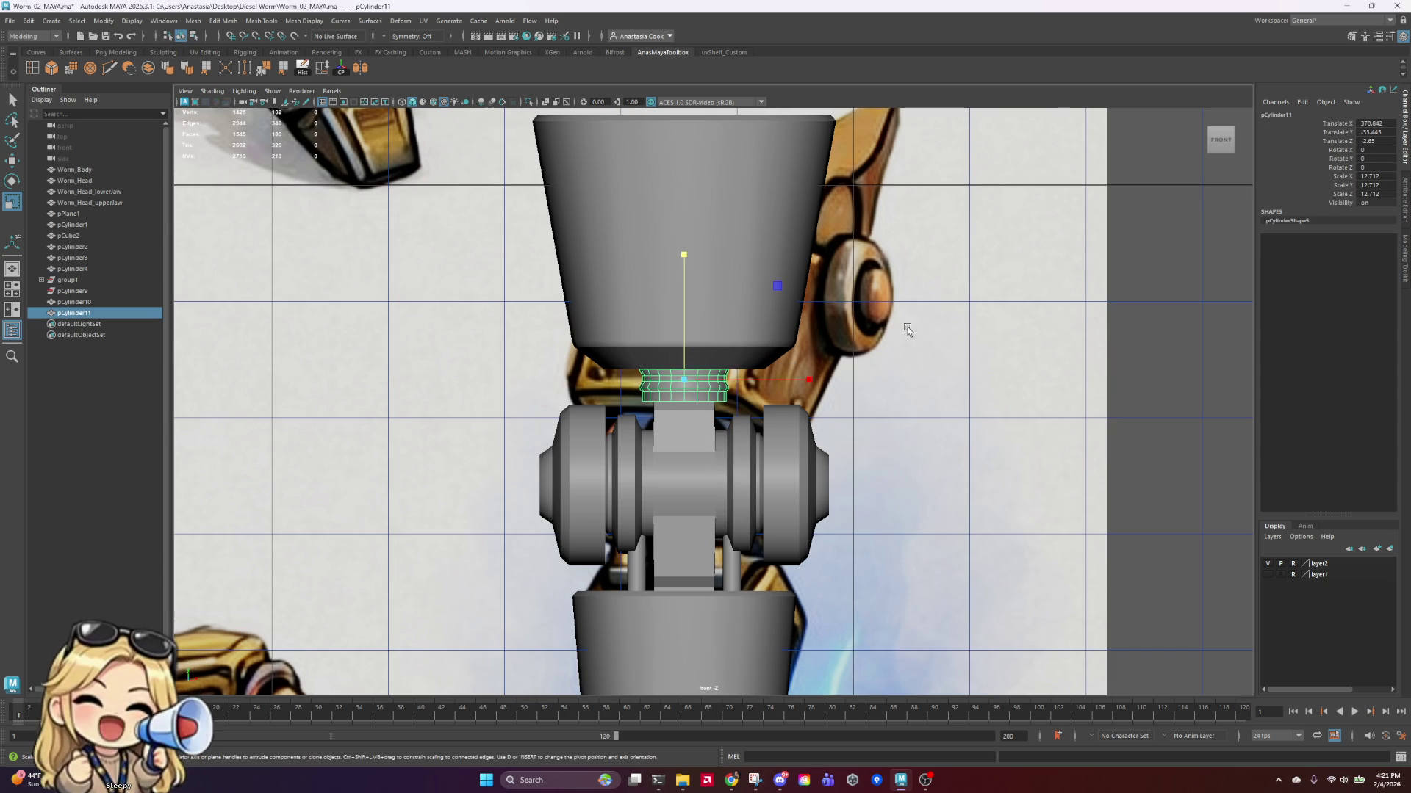
{"action": "key", "text": "space"}
{"action": "key", "text": "space"}
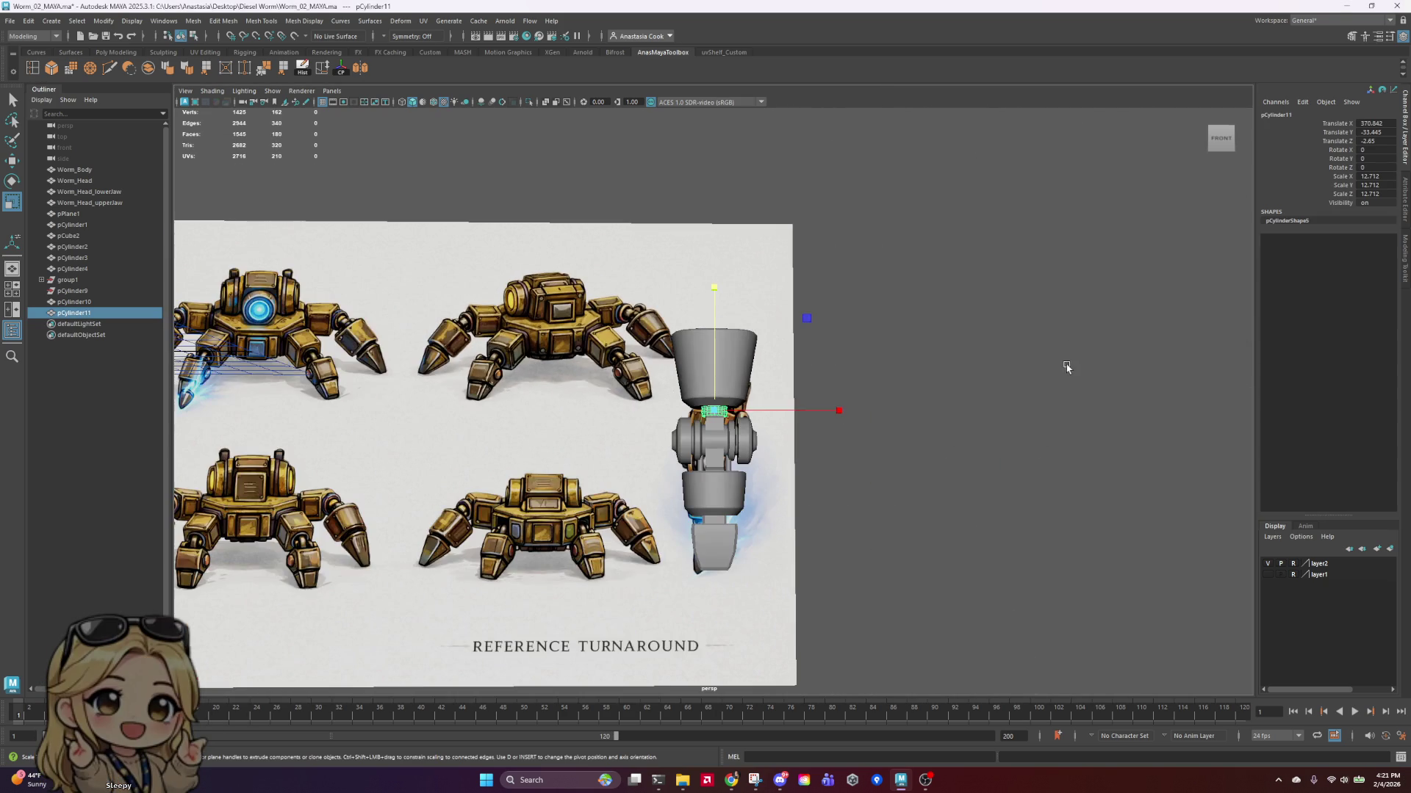
Step: Orbit around the worm to inspect the collar, then reselect the neck ring
{"action": "left_click", "coordinate": [931, 375]}
{"action": "mouse_move", "coordinate": [931, 374]}
{"action": "left_mouse_down", "text": "alt"}
{"action": "mouse_move", "coordinate": [885, 328]}
{"action": "mouse_move", "coordinate": [1039, 375]}
{"action": "mouse_move", "coordinate": [904, 362]}
{"action": "mouse_move", "coordinate": [878, 412]}
{"action": "left_mouse_up", "text": "alt"}
{"action": "right_click_drag", "start_coordinate": [879, 412], "coordinate": [911, 474], "text": "alt"}
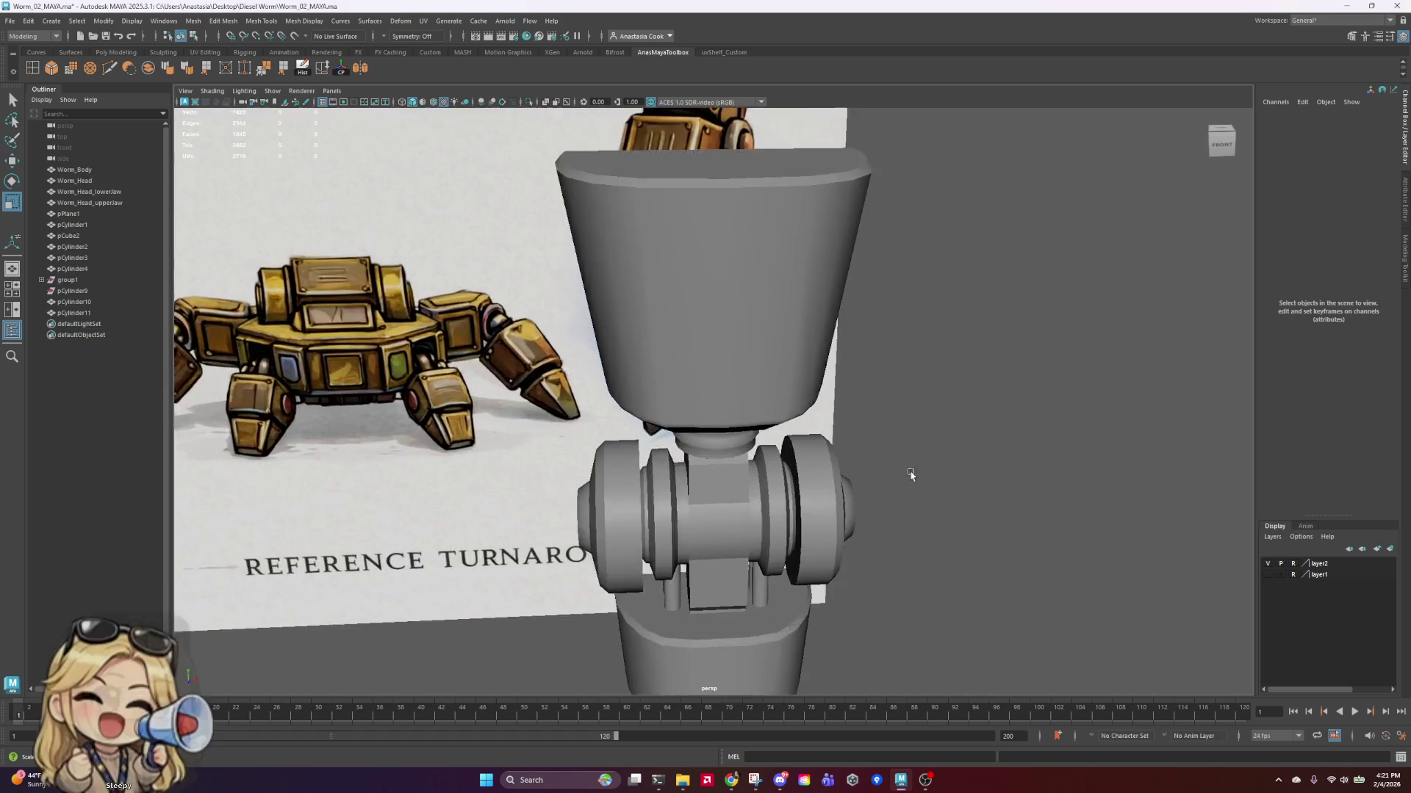
{"action": "mouse_move", "coordinate": [911, 474]}
{"action": "left_mouse_down", "text": "alt"}
{"action": "mouse_move", "coordinate": [910, 422]}
{"action": "mouse_move", "coordinate": [897, 494]}
{"action": "mouse_move", "coordinate": [895, 367]}
{"action": "left_mouse_up", "text": "alt"}
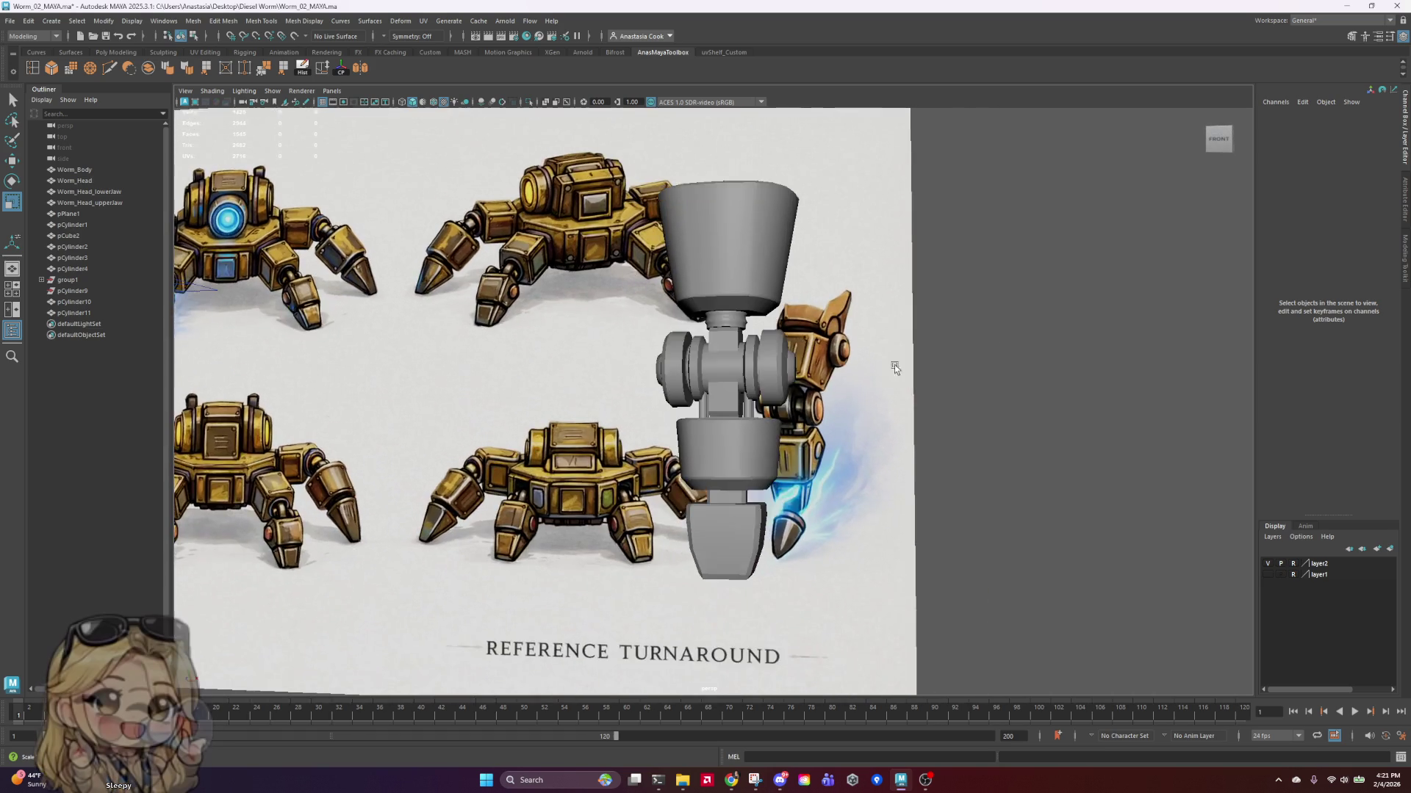
{"action": "scroll", "coordinate": [895, 368], "scroll_direction": "up", "scroll_amount": 4}
{"action": "left_click", "coordinate": [742, 266]}
{"action": "left_click", "coordinate": [746, 247]}
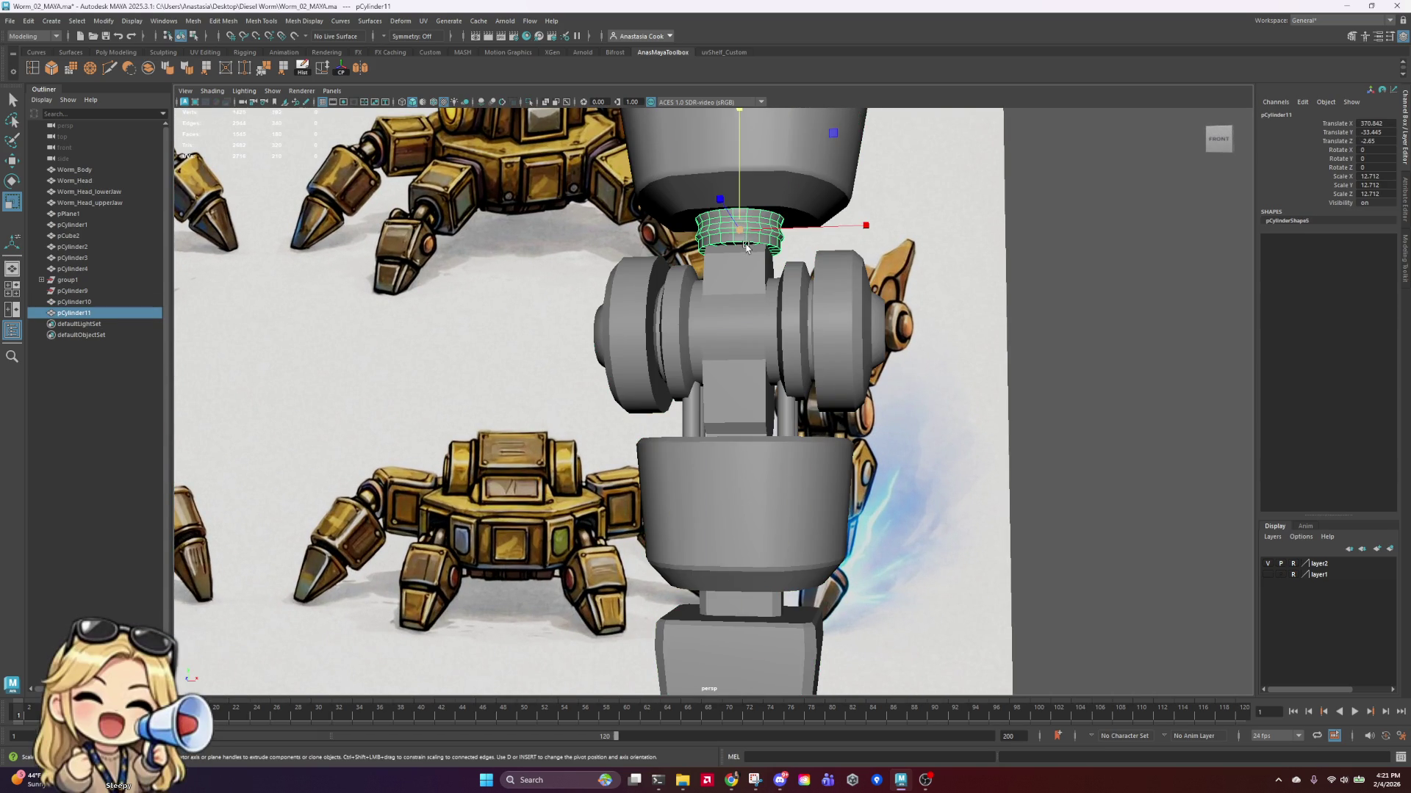
Step: Duplicate the neck ring as pCylinder12, move it to the lower joint, and scale it to 14.507
{"action": "key", "text": "ctrl+d"}
{"action": "key", "text": "w"}
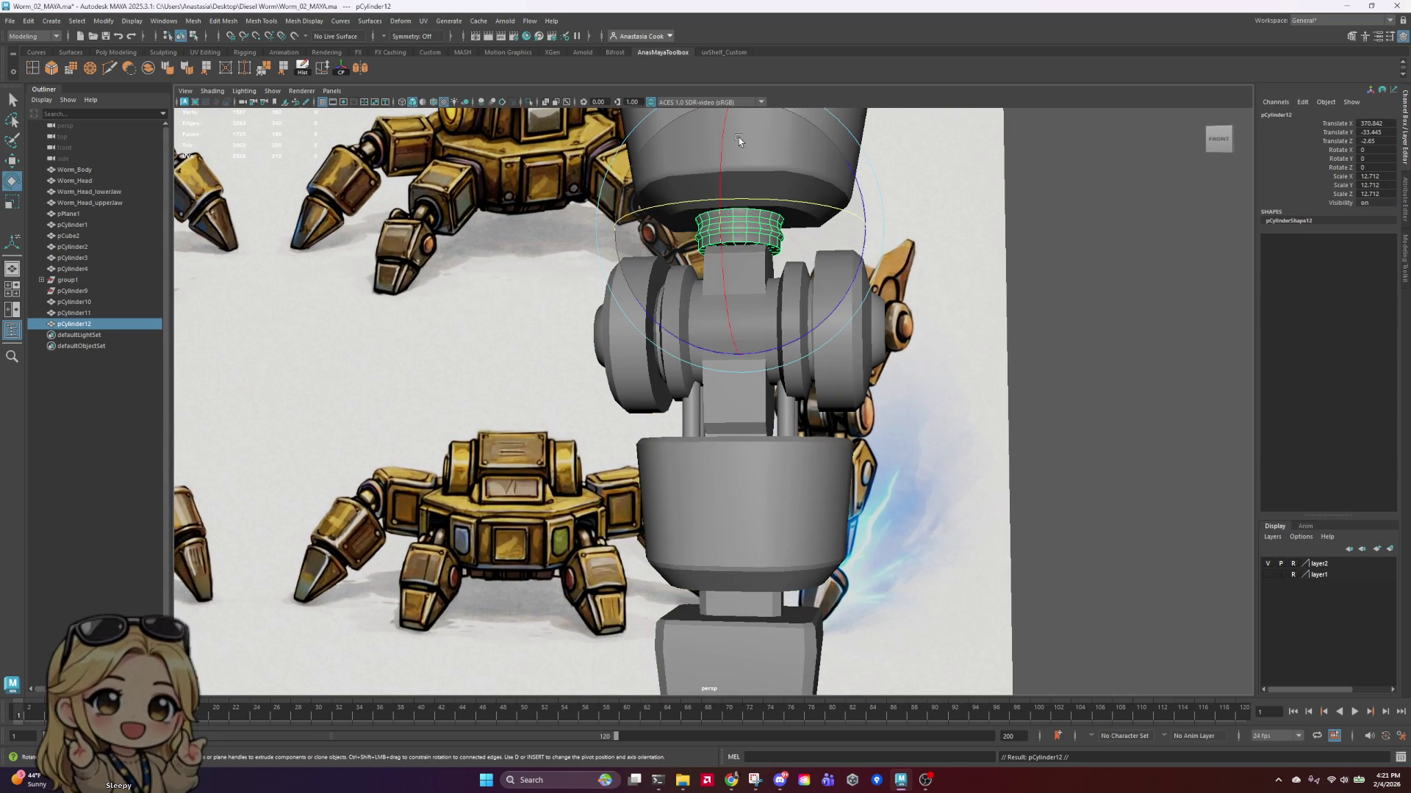
{"action": "left_click_drag", "start_coordinate": [739, 138], "coordinate": [780, 505]}
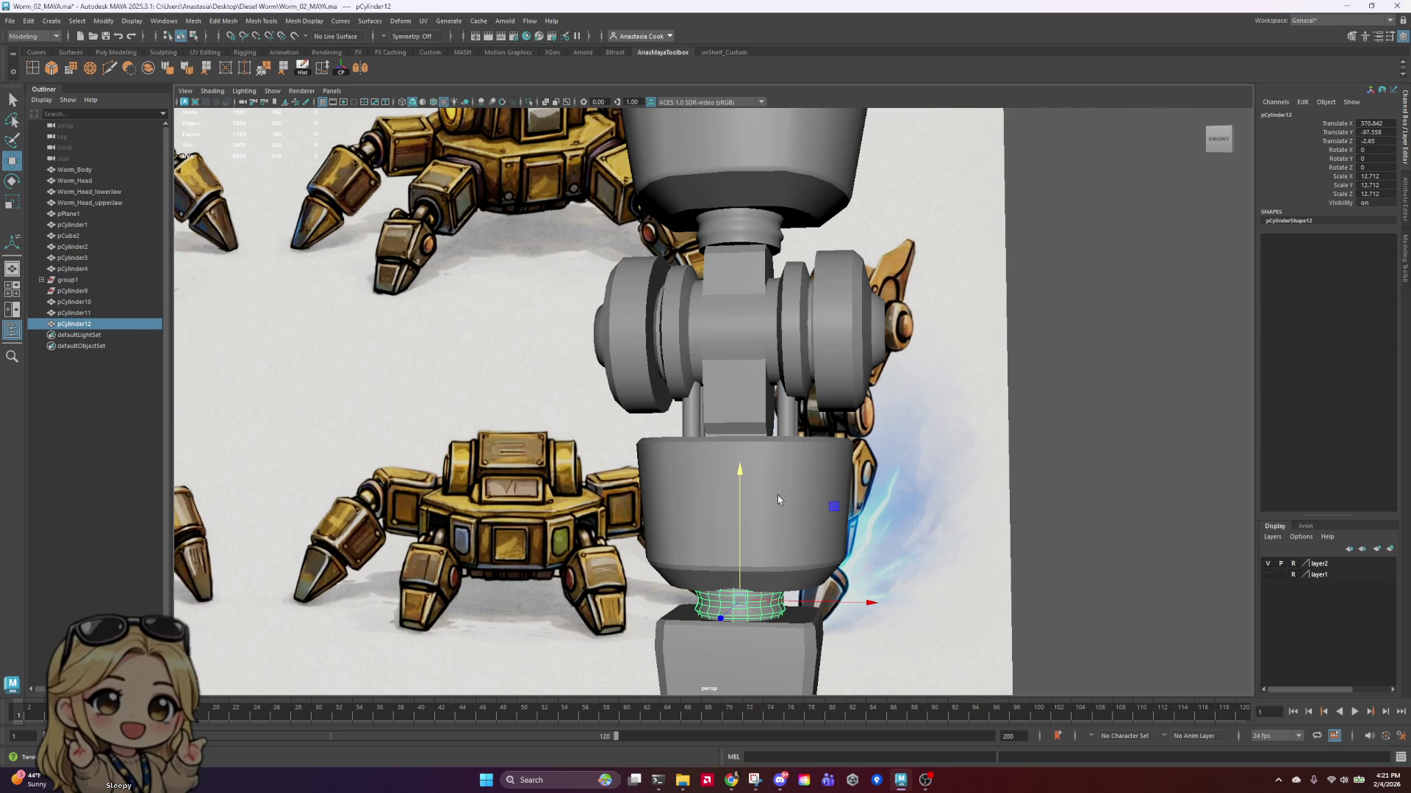
{"action": "mouse_move", "coordinate": [858, 621]}
{"action": "left_mouse_down", "text": "alt"}
{"action": "mouse_move", "coordinate": [816, 529]}
{"action": "mouse_move", "coordinate": [838, 450]}
{"action": "mouse_move", "coordinate": [789, 453]}
{"action": "left_mouse_up", "text": "alt"}
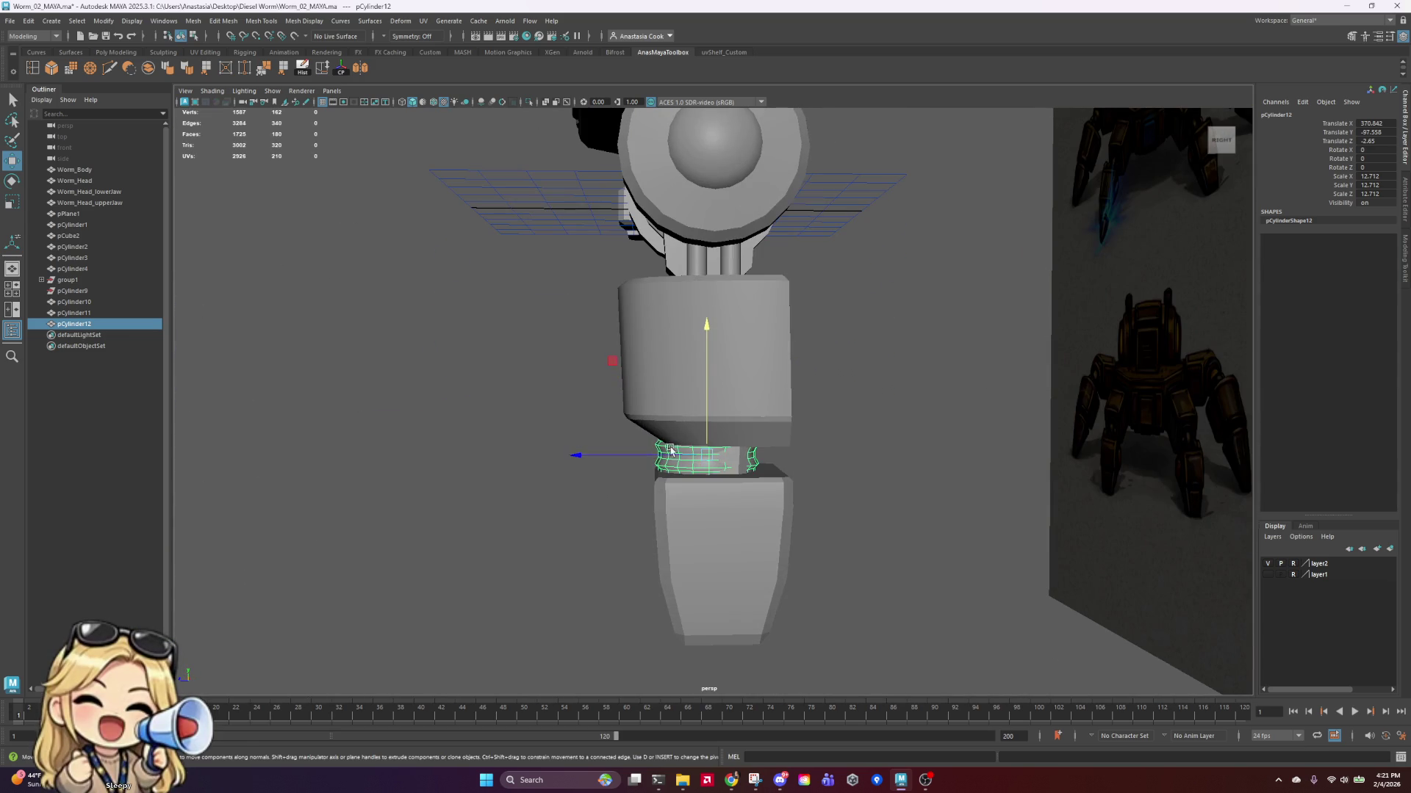
{"action": "mouse_move", "coordinate": [587, 457]}
{"action": "left_mouse_down"}
{"action": "mouse_move", "coordinate": [771, 452]}
{"action": "mouse_move", "coordinate": [788, 471]}
{"action": "left_mouse_up"}
{"action": "key", "text": "r"}
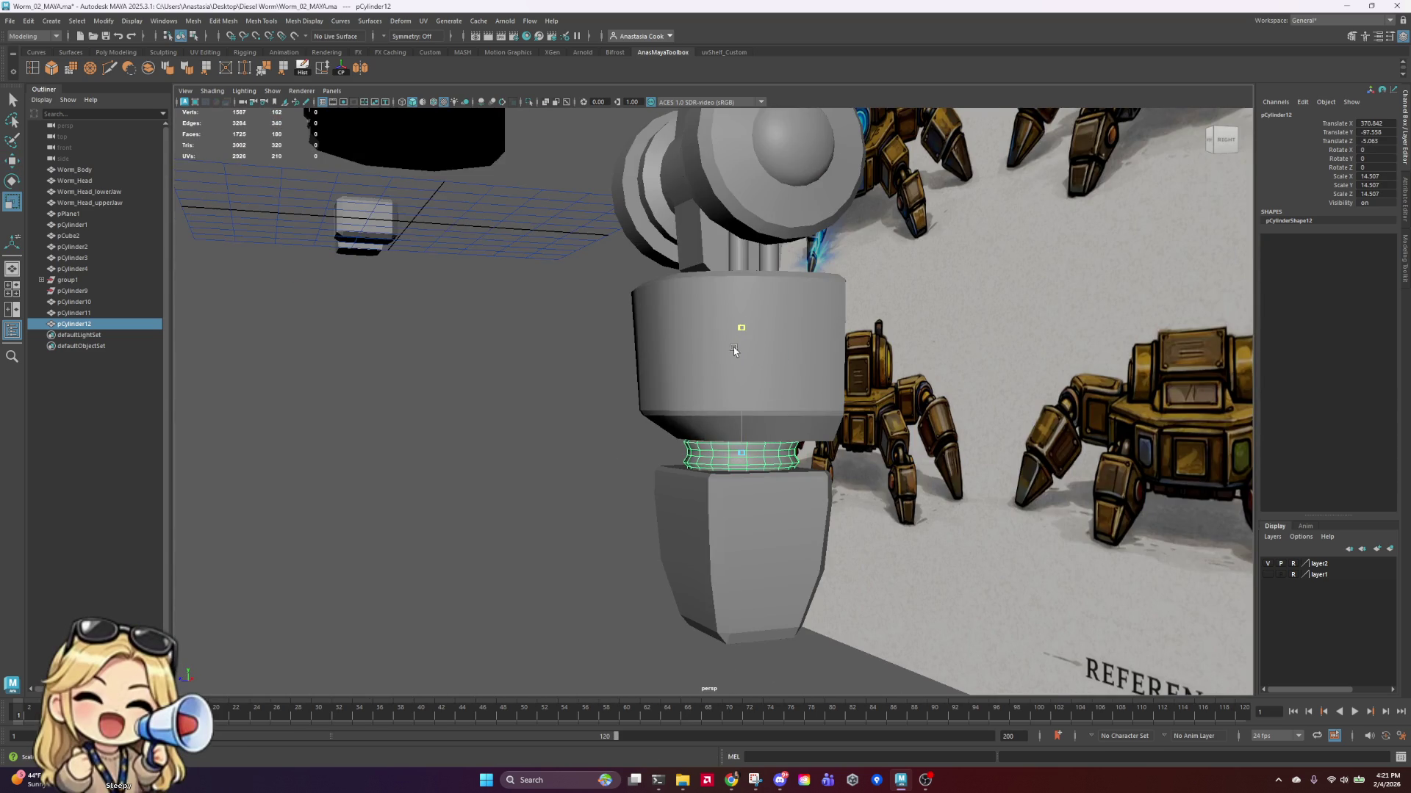
{"action": "middle_click_drag", "start_coordinate": [733, 347], "coordinate": [724, 381]}
{"action": "left_click", "coordinate": [928, 555]}
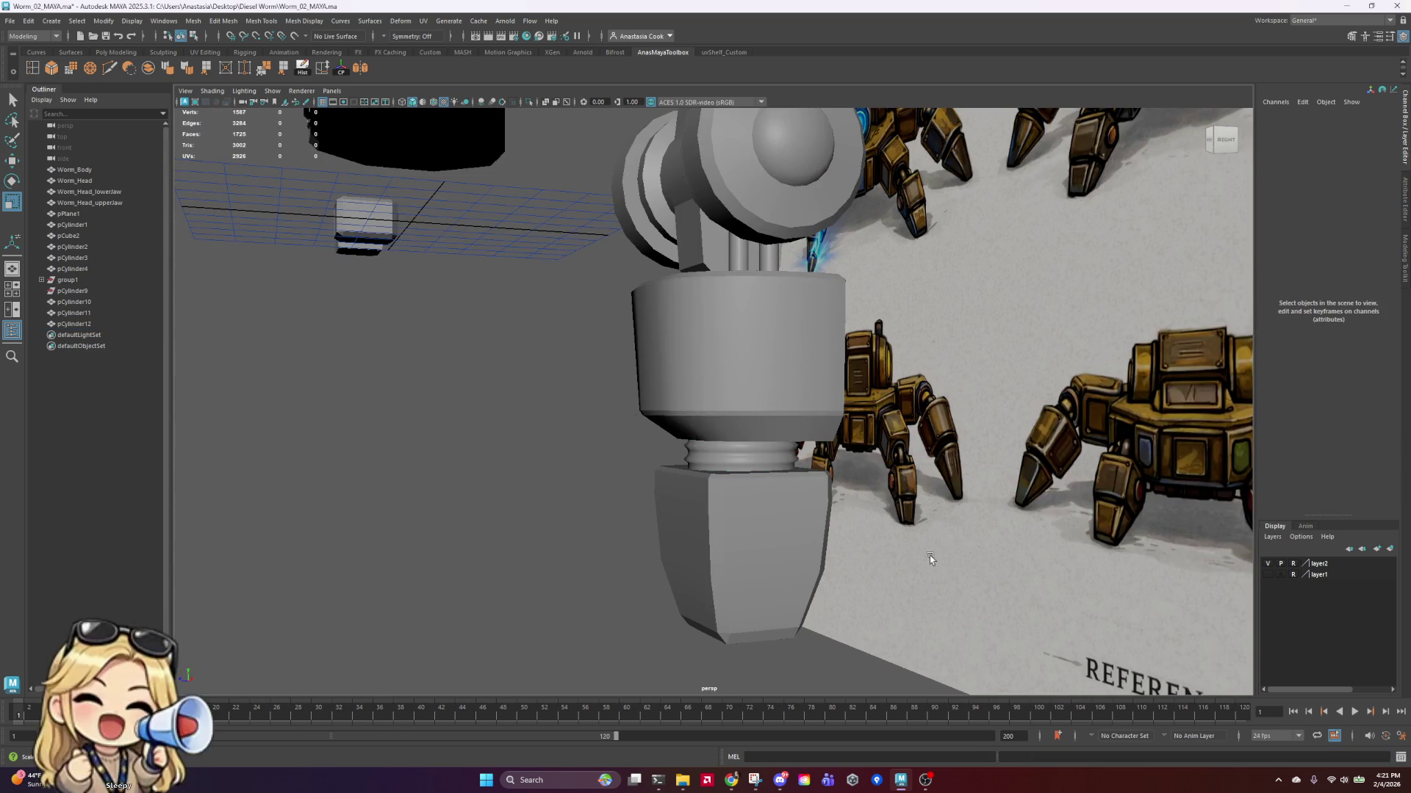
{"action": "mouse_move", "coordinate": [929, 555]}
{"action": "left_mouse_down", "text": "alt"}
{"action": "mouse_move", "coordinate": [614, 551]}
{"action": "mouse_move", "coordinate": [529, 470]}
{"action": "mouse_move", "coordinate": [848, 400]}
{"action": "mouse_move", "coordinate": [844, 324]}
{"action": "mouse_move", "coordinate": [696, 326]}
{"action": "left_mouse_up", "text": "alt"}
{"action": "scroll", "coordinate": [849, 401], "scroll_direction": "down", "scroll_amount": 5}
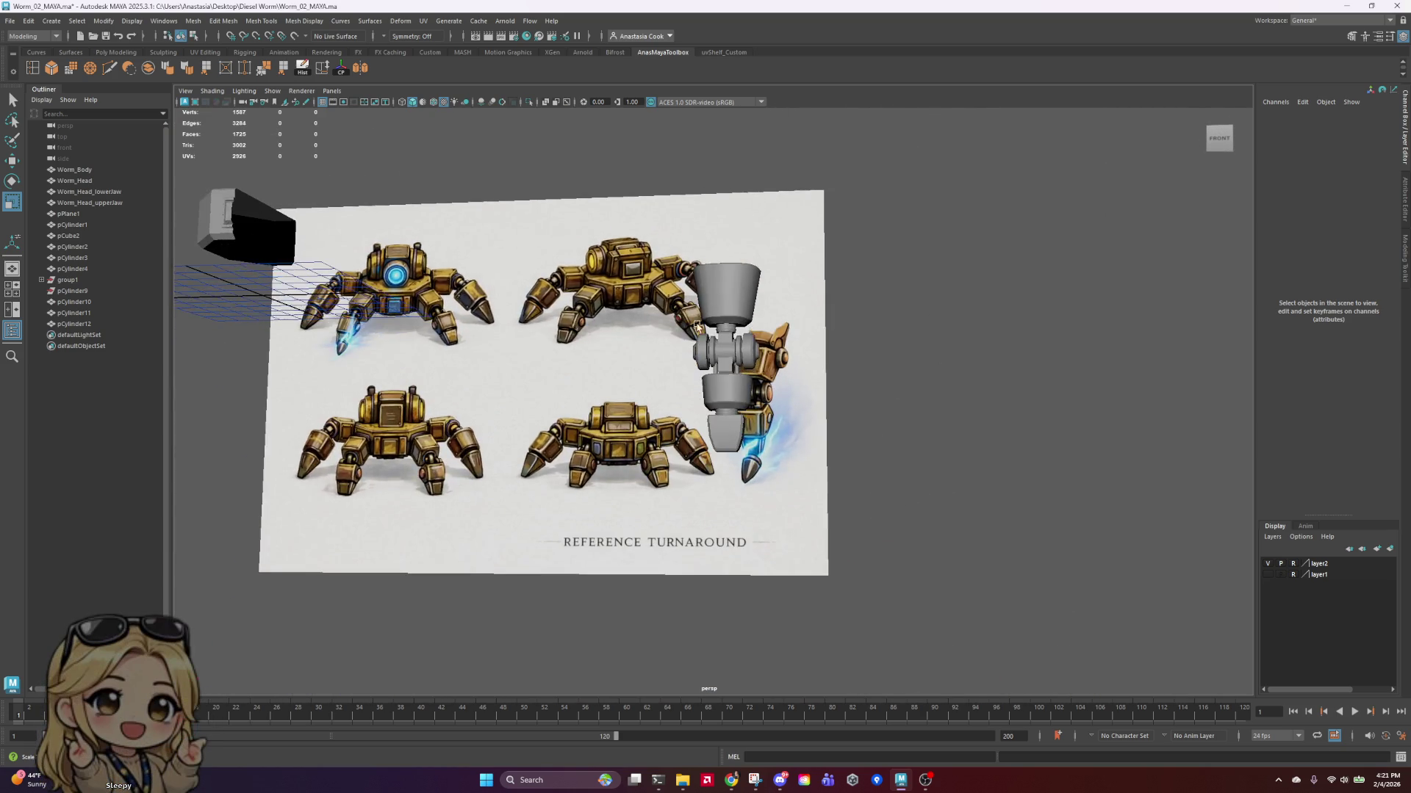
{"action": "scroll", "coordinate": [697, 325], "scroll_direction": "up", "scroll_amount": 10}
{"action": "left_click", "coordinate": [721, 358]}
{"action": "scroll", "coordinate": [743, 310], "scroll_direction": "down", "scroll_amount": 2}
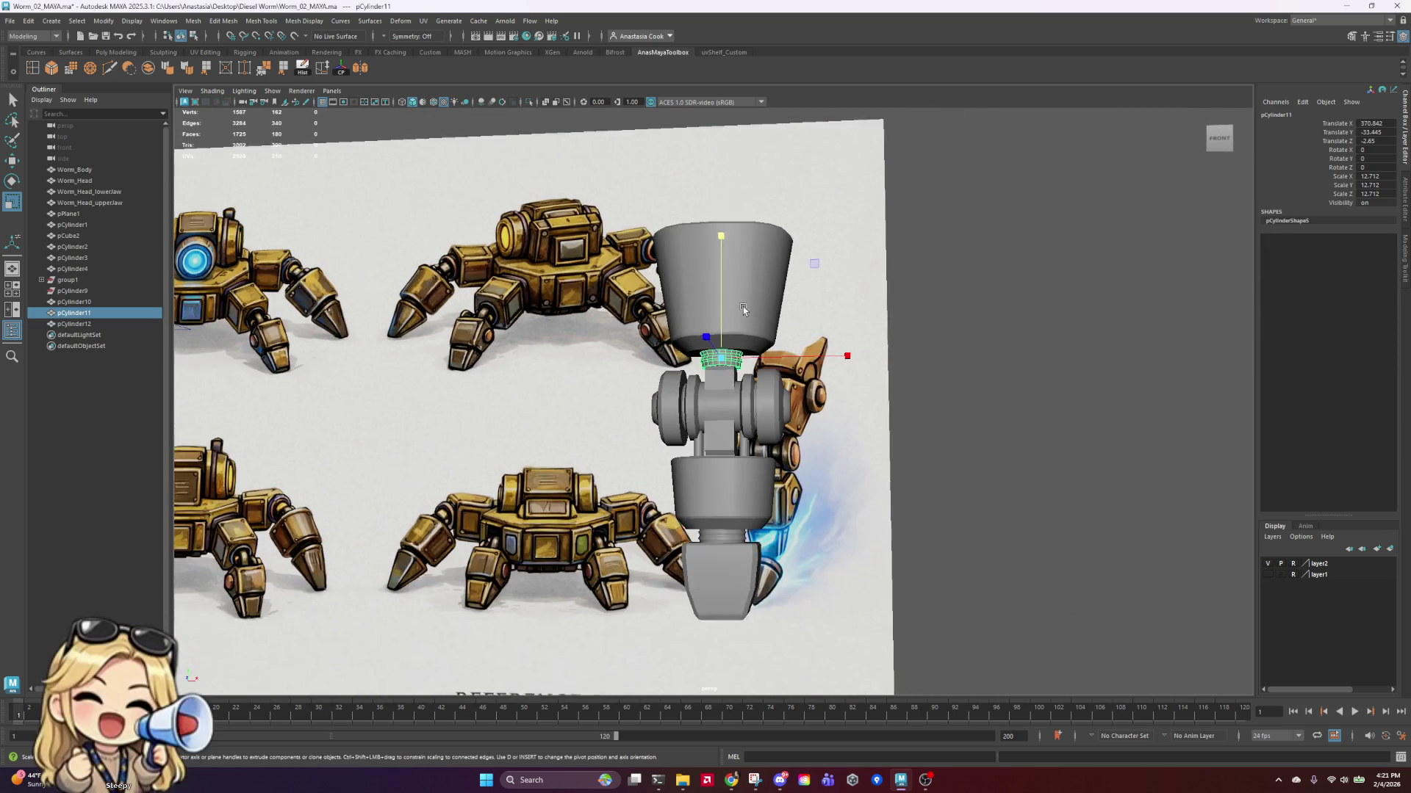
{"action": "scroll", "coordinate": [743, 309], "scroll_direction": "down", "scroll_amount": 1}
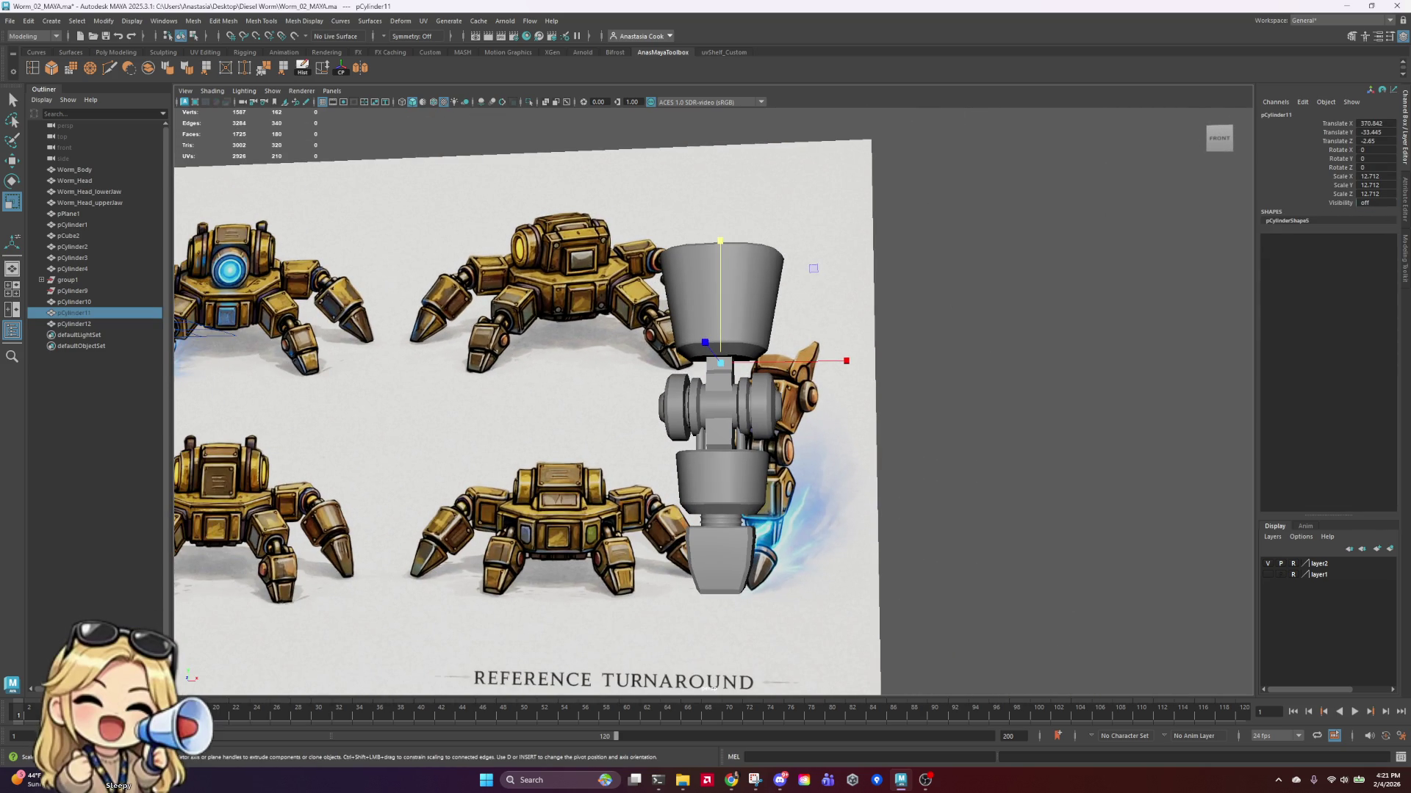
{"action": "left_click", "coordinate": [943, 281]}
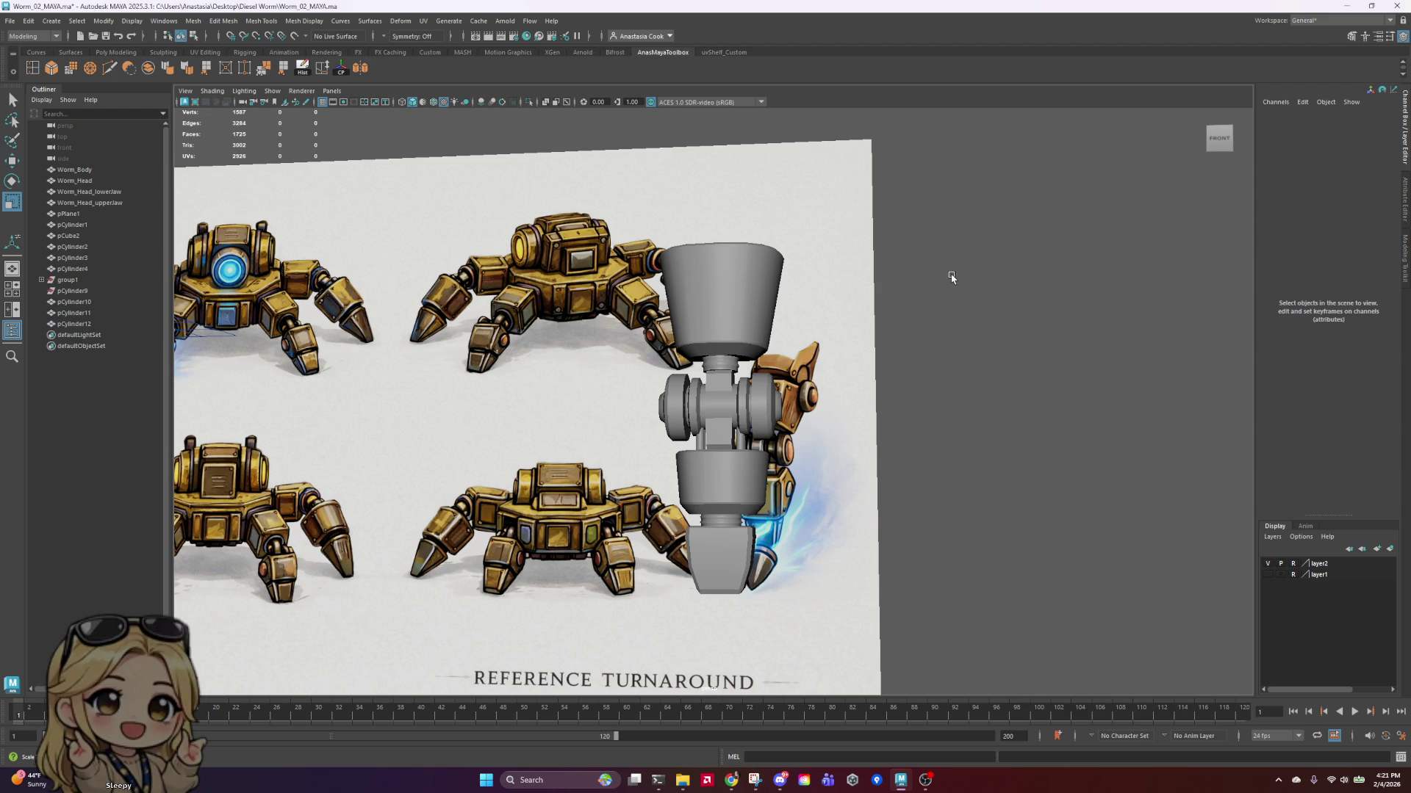
{"action": "scroll", "coordinate": [768, 378], "scroll_direction": "up", "scroll_amount": 5}
Step: Bevel an edge ring on the upper collar pCylinder11 and scale it outward to flare
{"action": "left_click", "coordinate": [781, 213]}
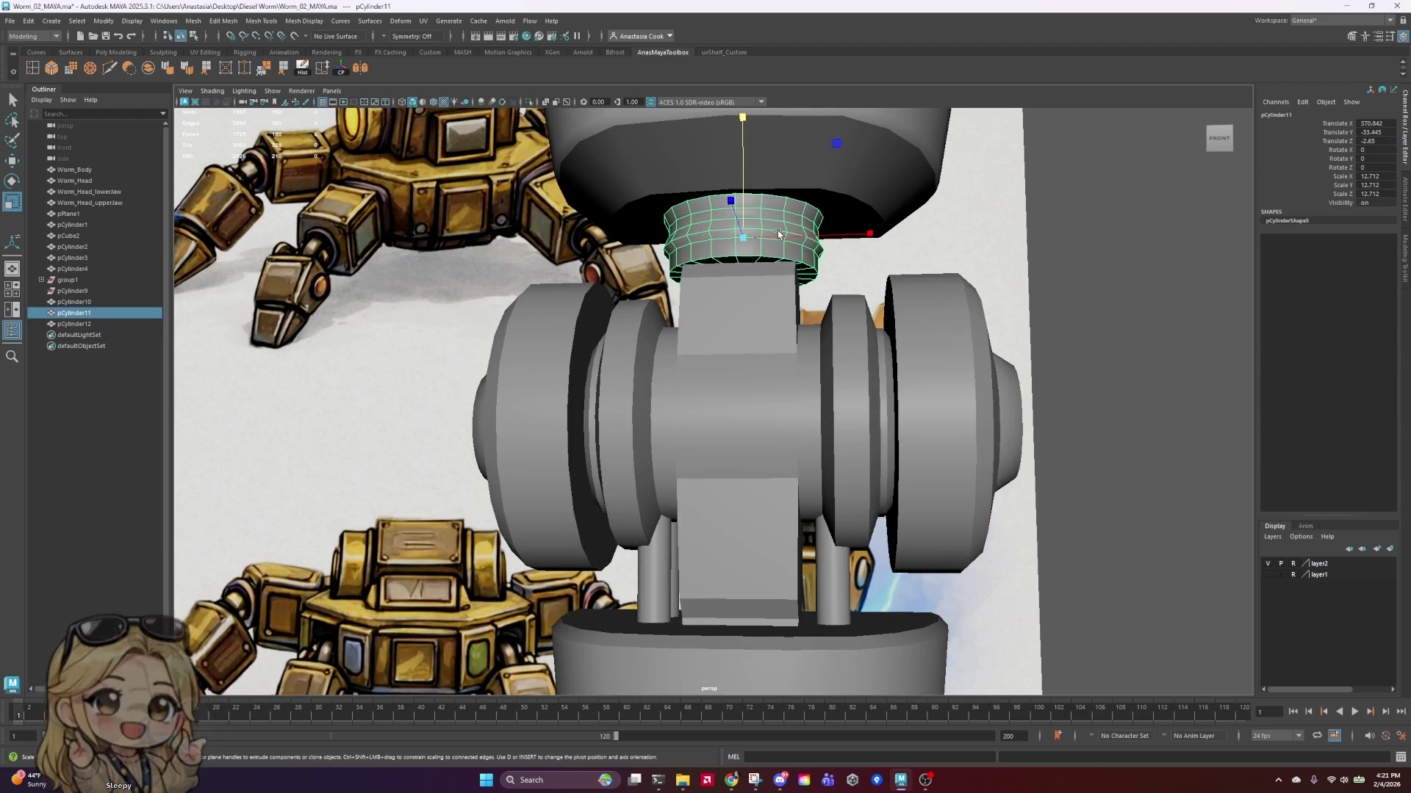
{"action": "right_click", "coordinate": [779, 234]}
{"action": "left_click", "coordinate": [778, 200]}
{"action": "left_click", "coordinate": [753, 255]}
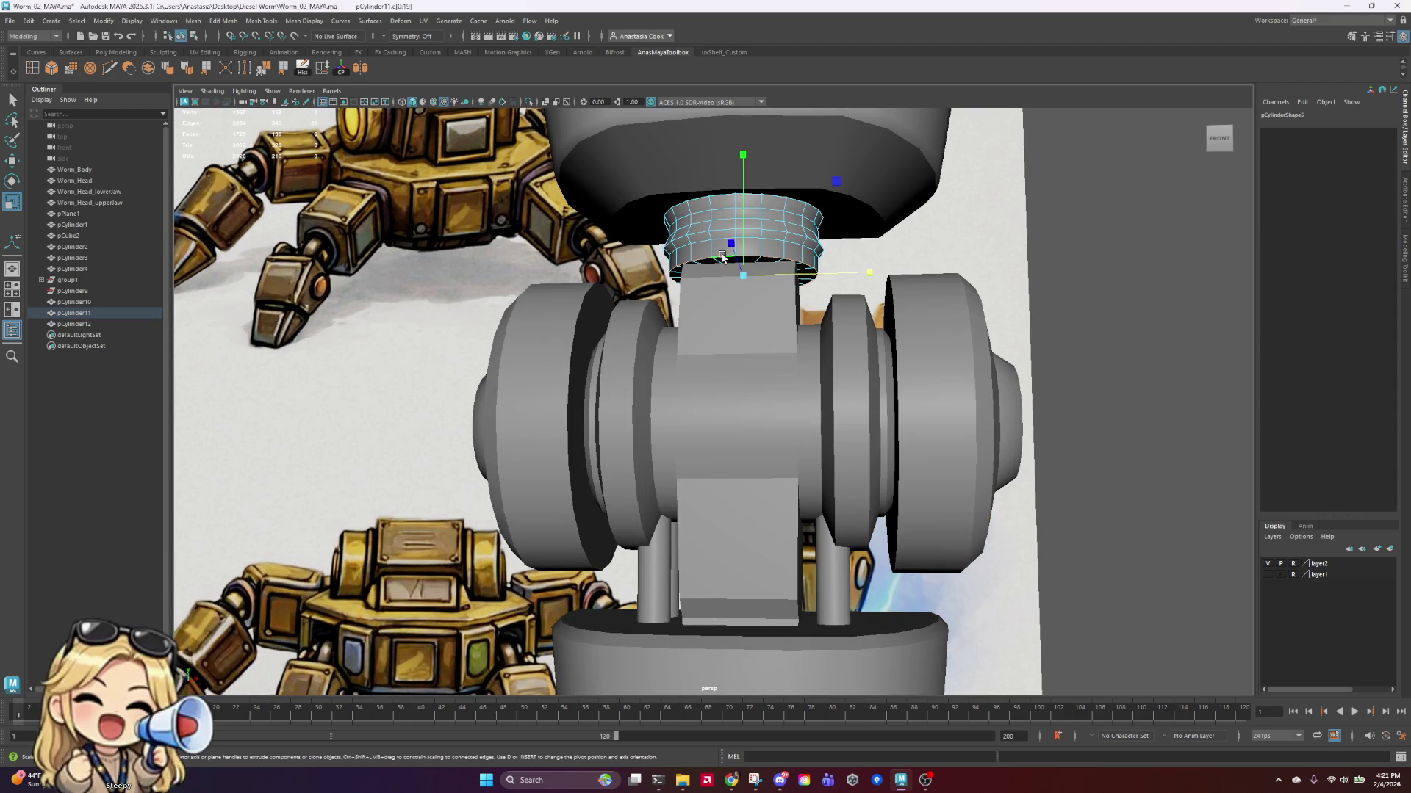
{"action": "mouse_move", "coordinate": [722, 257]}
{"action": "left_mouse_down", "text": "alt"}
{"action": "mouse_move", "coordinate": [632, 272]}
{"action": "mouse_move", "coordinate": [683, 279]}
{"action": "left_mouse_up", "text": "alt"}
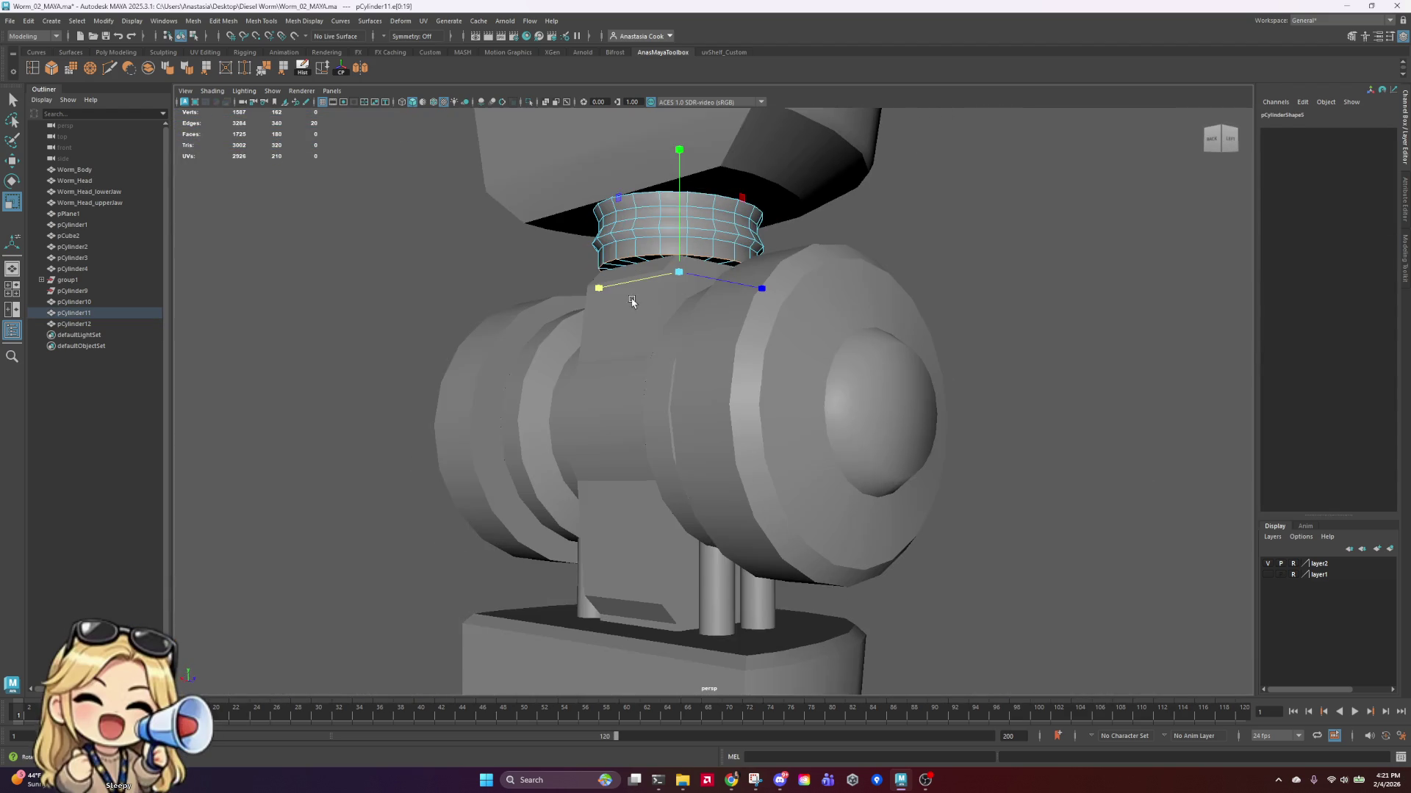
{"action": "left_click", "coordinate": [56, 74]}
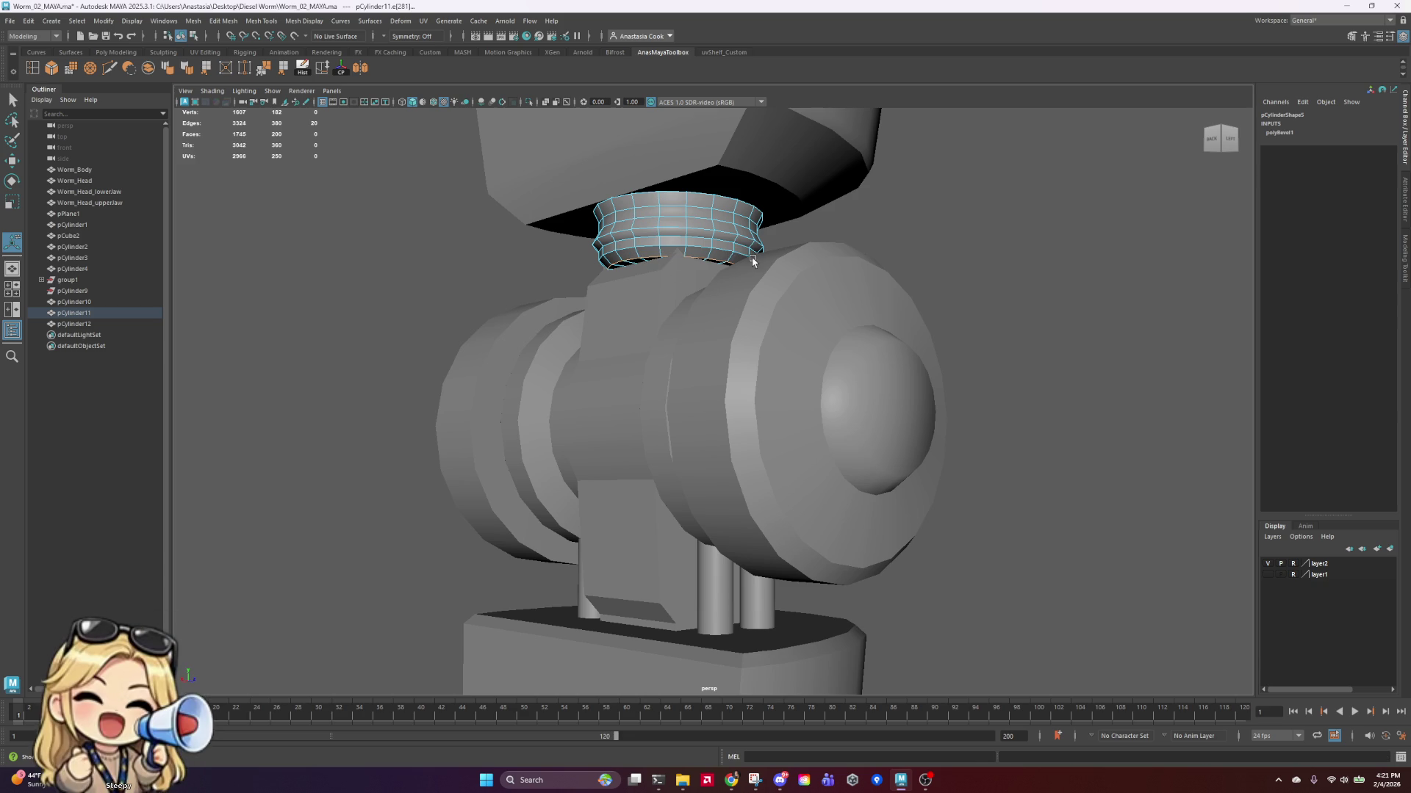
{"action": "key", "text": "r"}
{"action": "mouse_move", "coordinate": [683, 276]}
{"action": "left_mouse_down"}
{"action": "mouse_move", "coordinate": [698, 275]}
{"action": "mouse_move", "coordinate": [683, 278]}
{"action": "mouse_move", "coordinate": [698, 243]}
{"action": "left_mouse_up"}
Step: Select the collar's rim edge loop and apply Soften Edge, adding polySoftEdge1
{"action": "left_click", "coordinate": [889, 252]}
{"action": "mouse_move", "coordinate": [888, 252]}
{"action": "left_mouse_down", "text": "alt"}
{"action": "mouse_move", "coordinate": [985, 267]}
{"action": "mouse_move", "coordinate": [961, 261]}
{"action": "left_mouse_up", "text": "alt"}
{"action": "double_click", "coordinate": [748, 236]}
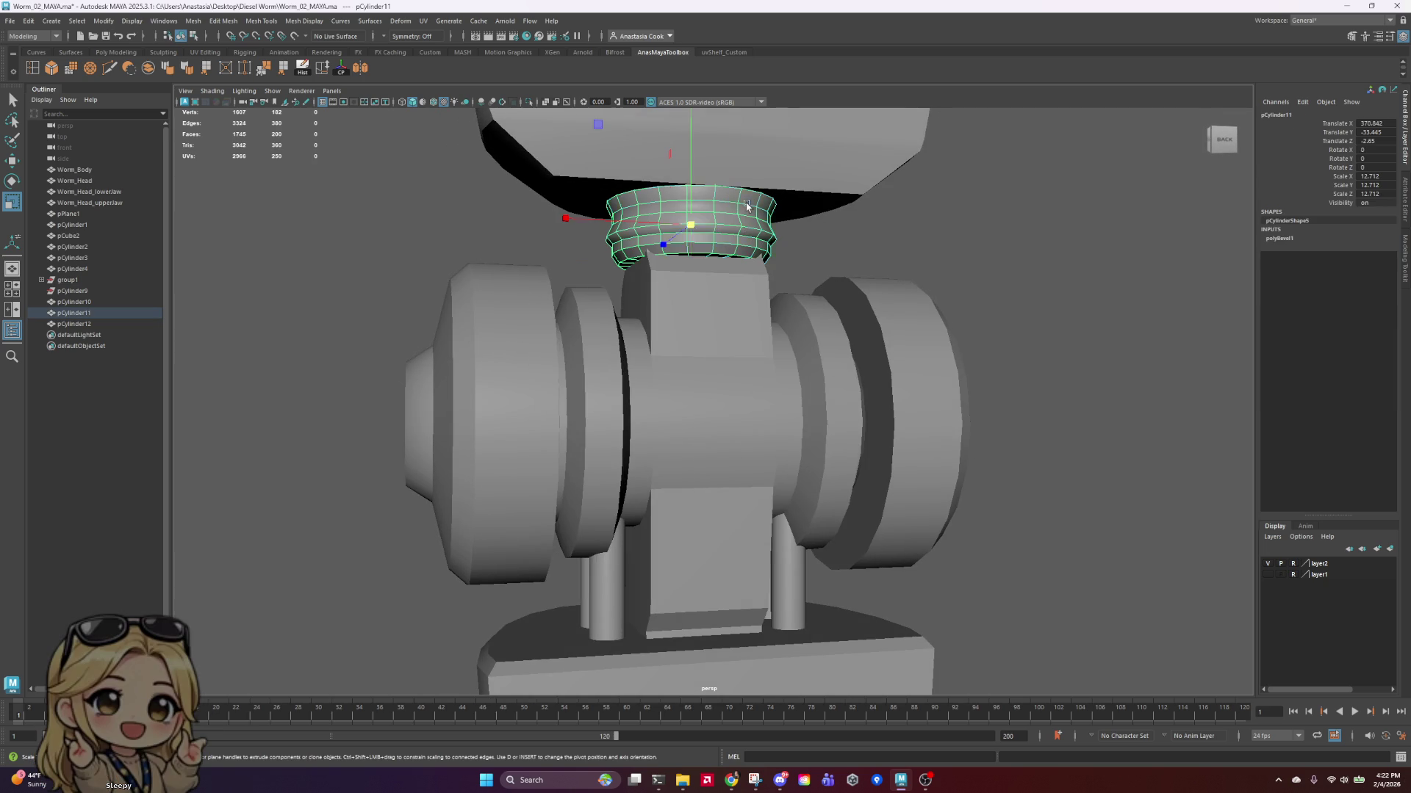
{"action": "left_click", "coordinate": [764, 251]}
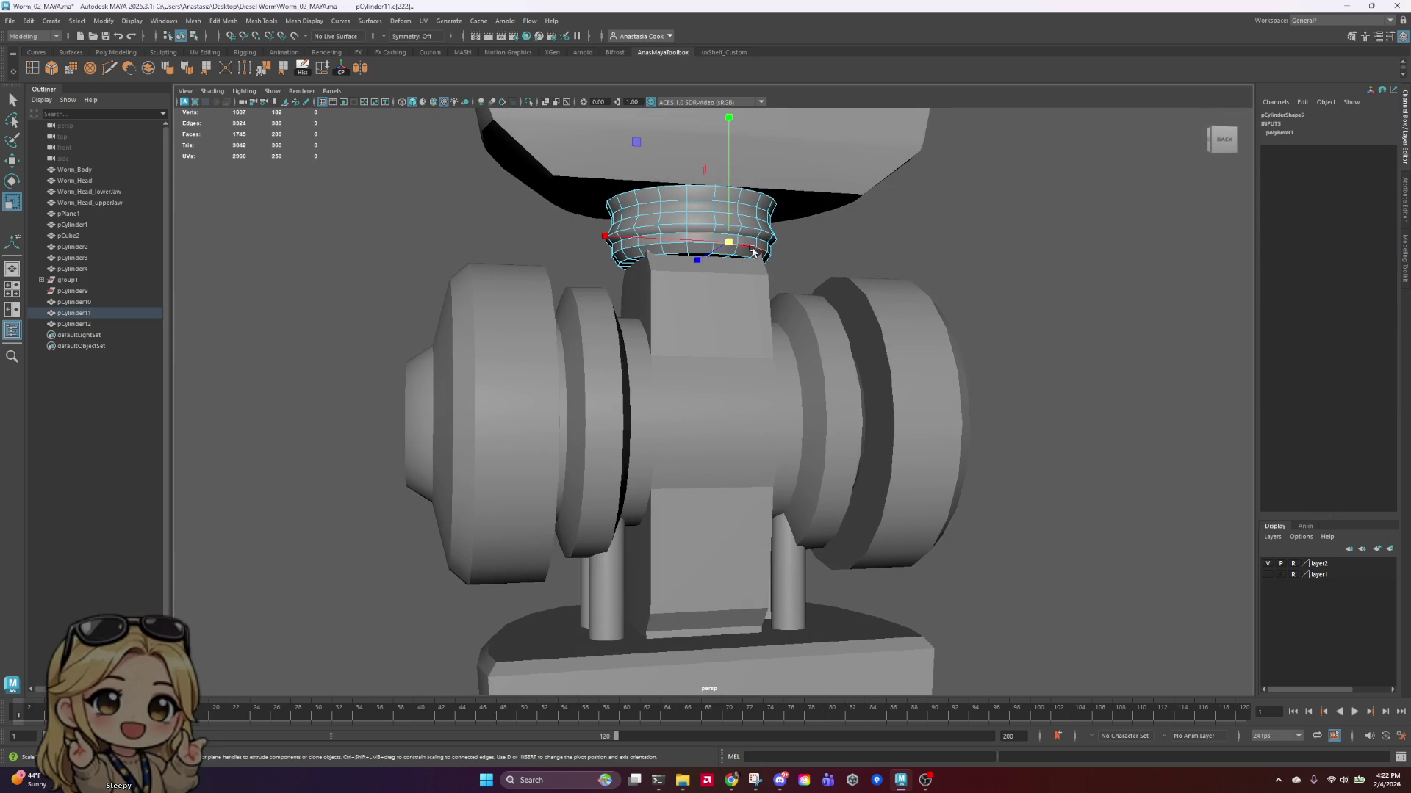
{"action": "scroll", "coordinate": [753, 251], "scroll_direction": "up", "scroll_amount": 5}
{"action": "double_click", "coordinate": [731, 123]}
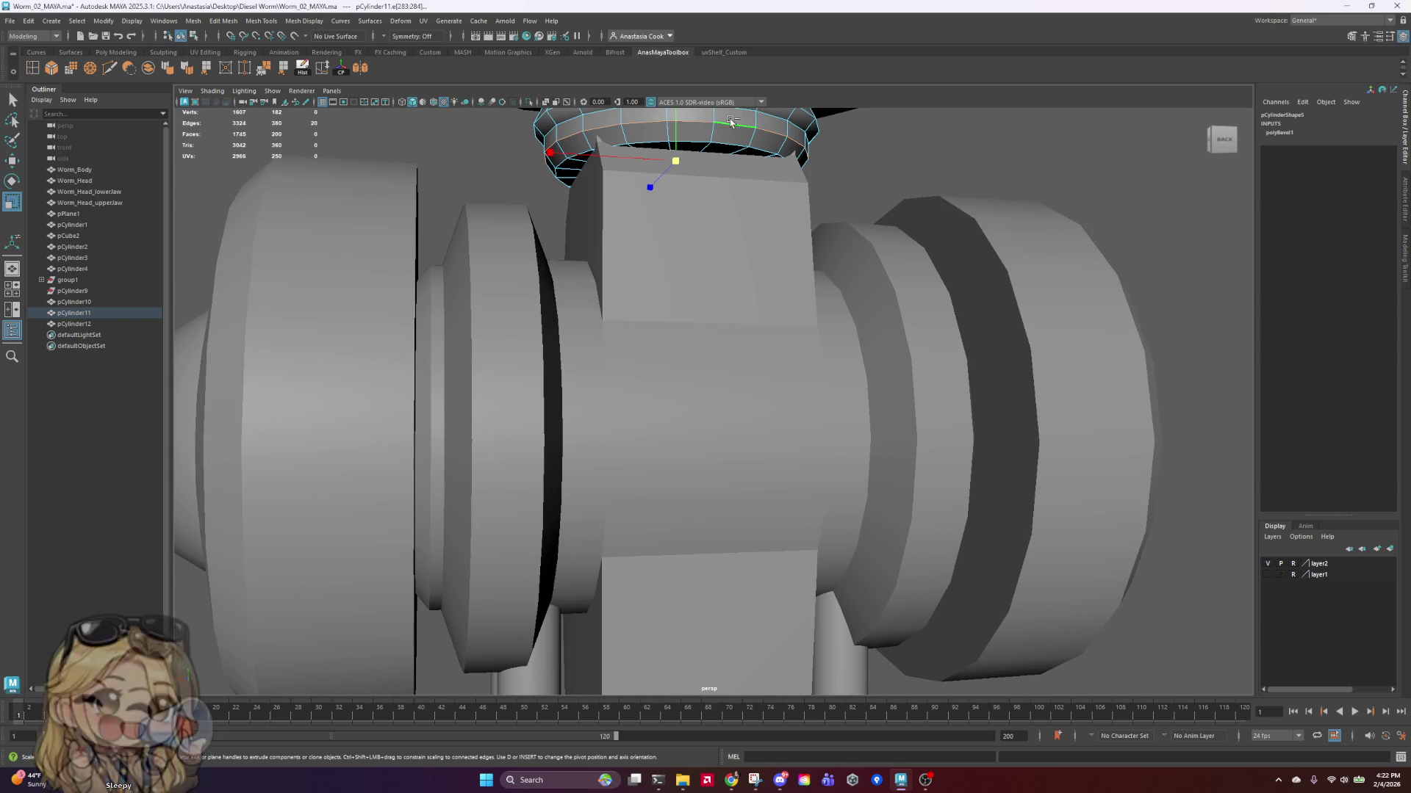
{"action": "left_click", "coordinate": [171, 70]}
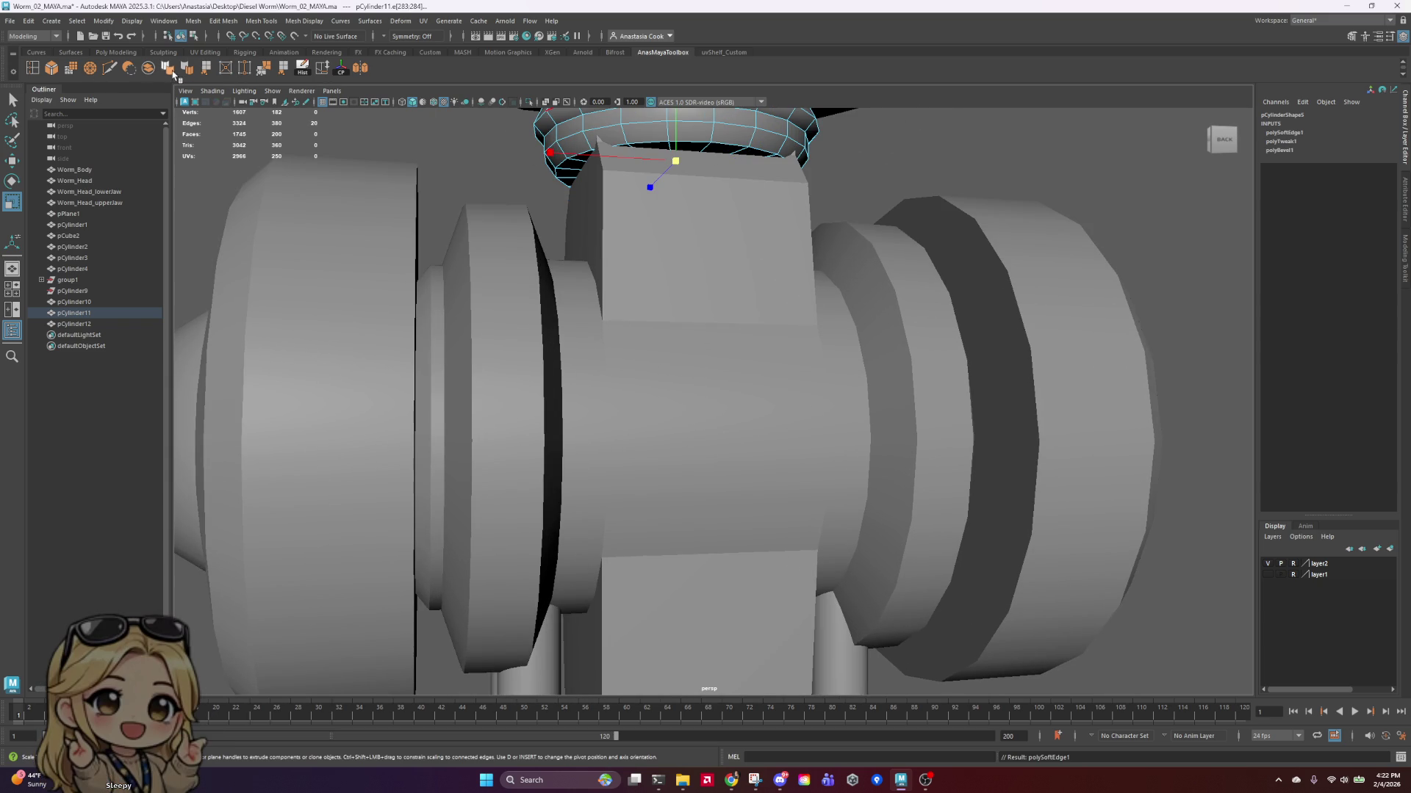
{"action": "scroll", "coordinate": [581, 364], "scroll_direction": "down", "scroll_amount": 10}
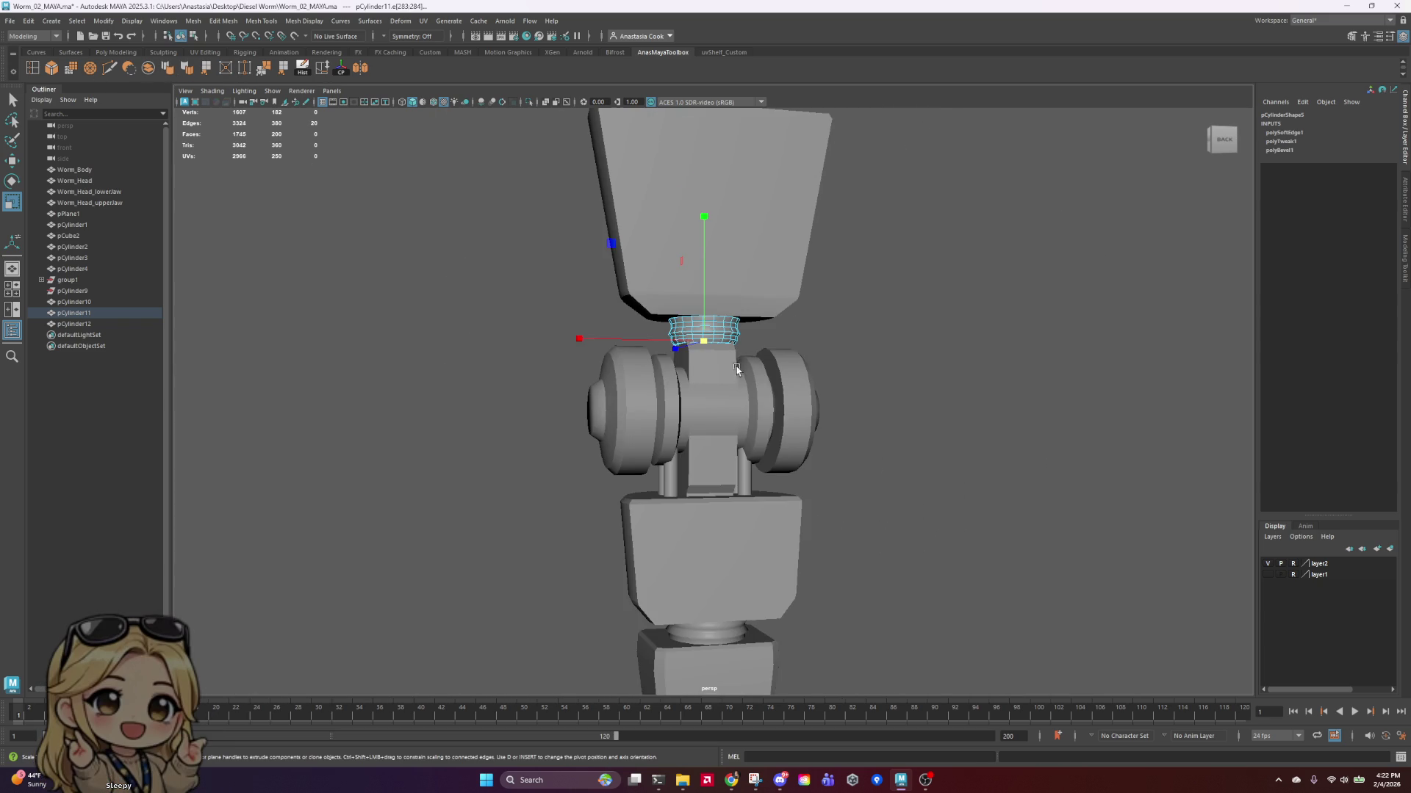
Step: Select the upper collar and soften a second ring of its edges (polySoftEdge2)
{"action": "right_click_drag", "start_coordinate": [796, 320], "coordinate": [918, 332]}
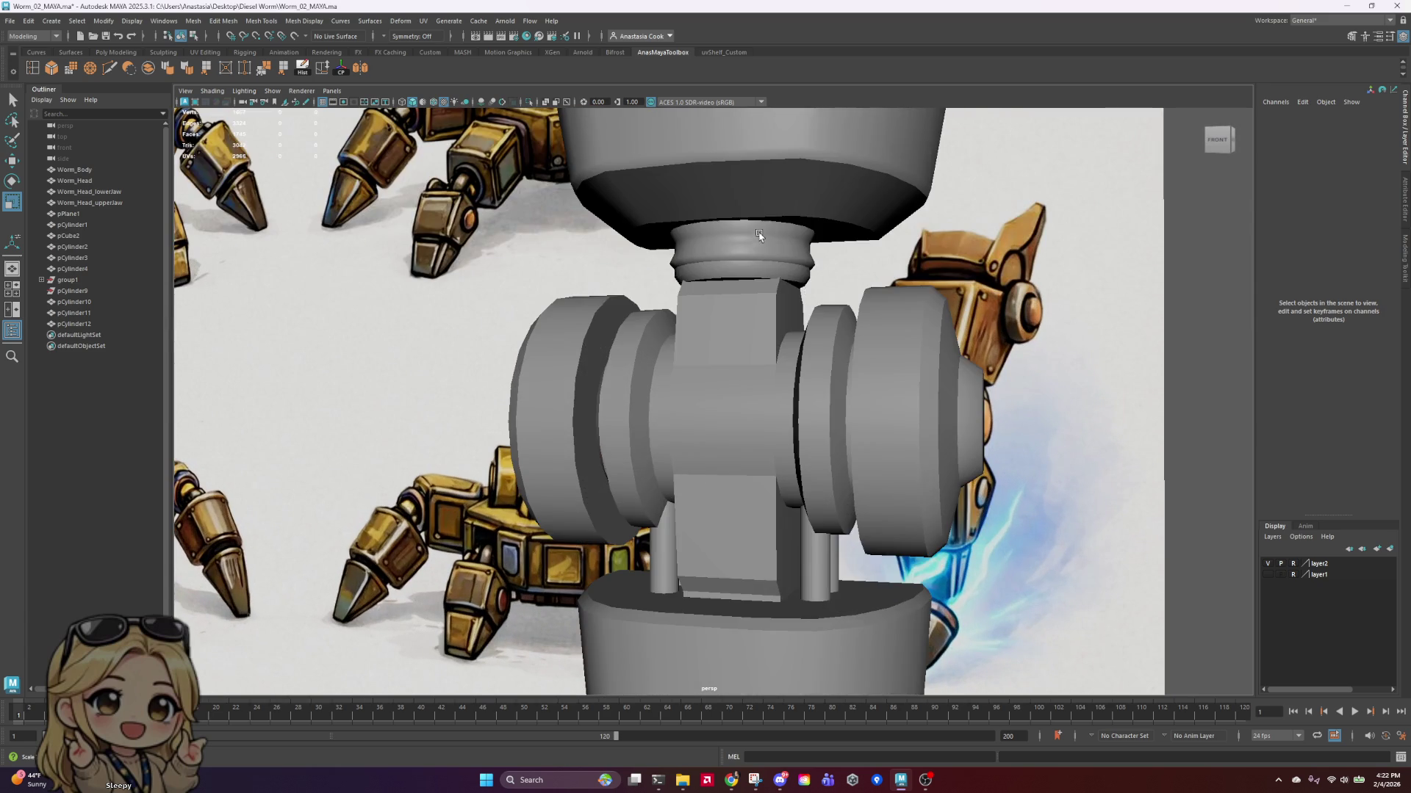
{"action": "left_click", "coordinate": [759, 235]}
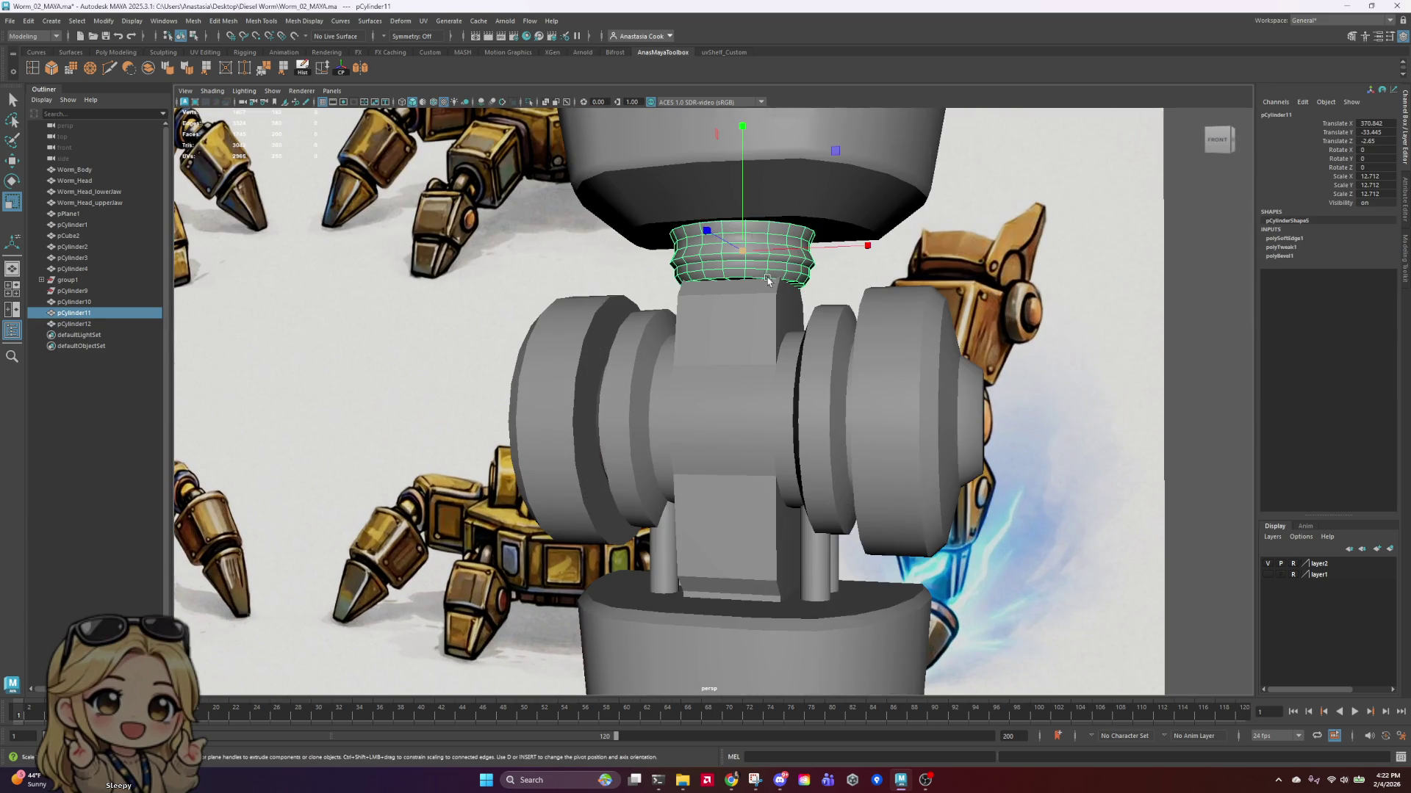
{"action": "scroll", "coordinate": [775, 147], "scroll_direction": "up", "scroll_amount": 5}
{"action": "right_click_drag", "start_coordinate": [775, 147], "coordinate": [784, 134]}
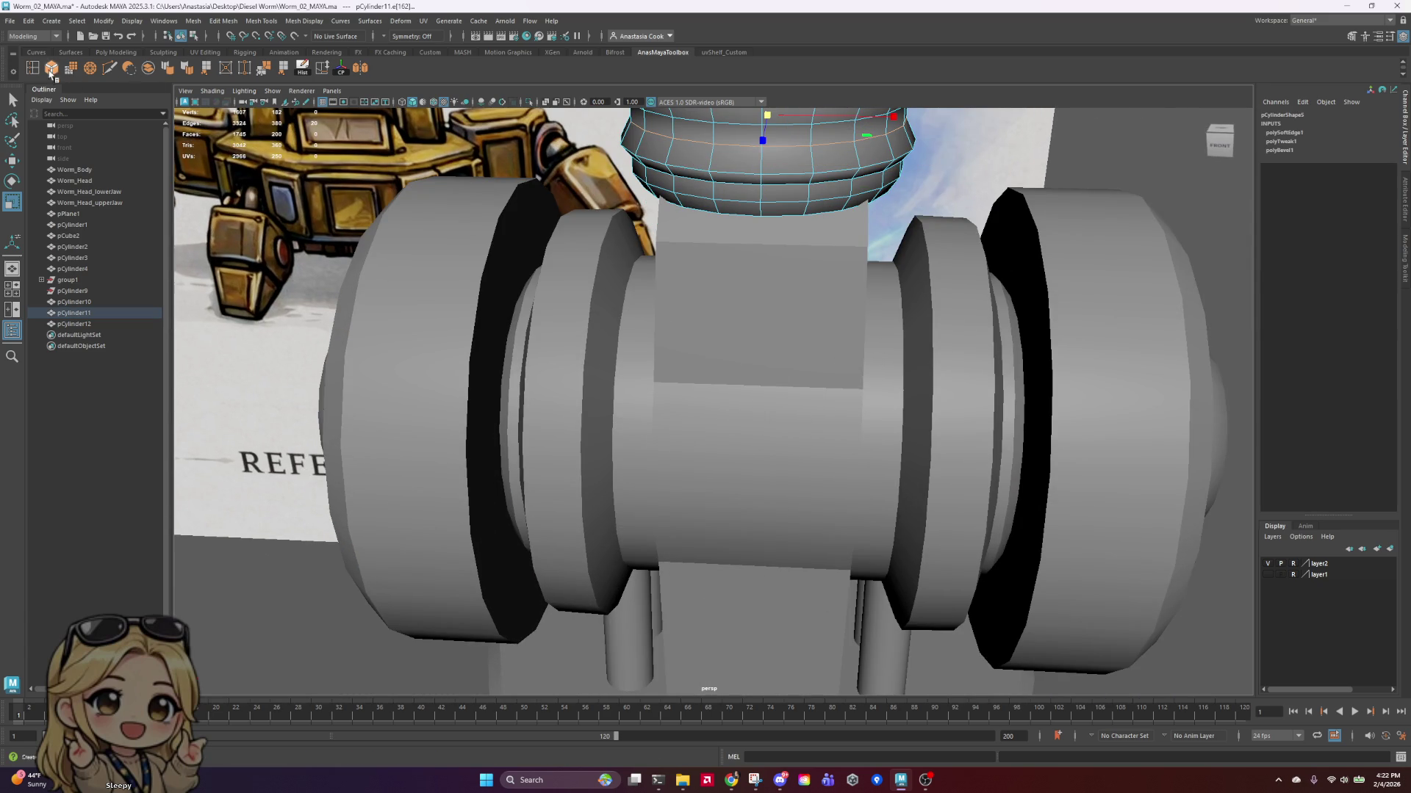
{"action": "right_click_drag", "start_coordinate": [867, 180], "coordinate": [867, 129]}
{"action": "scroll", "coordinate": [867, 293], "scroll_direction": "down", "scroll_amount": 5}
Step: Deselect, pan and zoom across the reference sheet to compare, then reselect the collar
{"action": "left_click", "coordinate": [1080, 503]}
{"action": "scroll", "coordinate": [1080, 503], "scroll_direction": "down", "scroll_amount": 10}
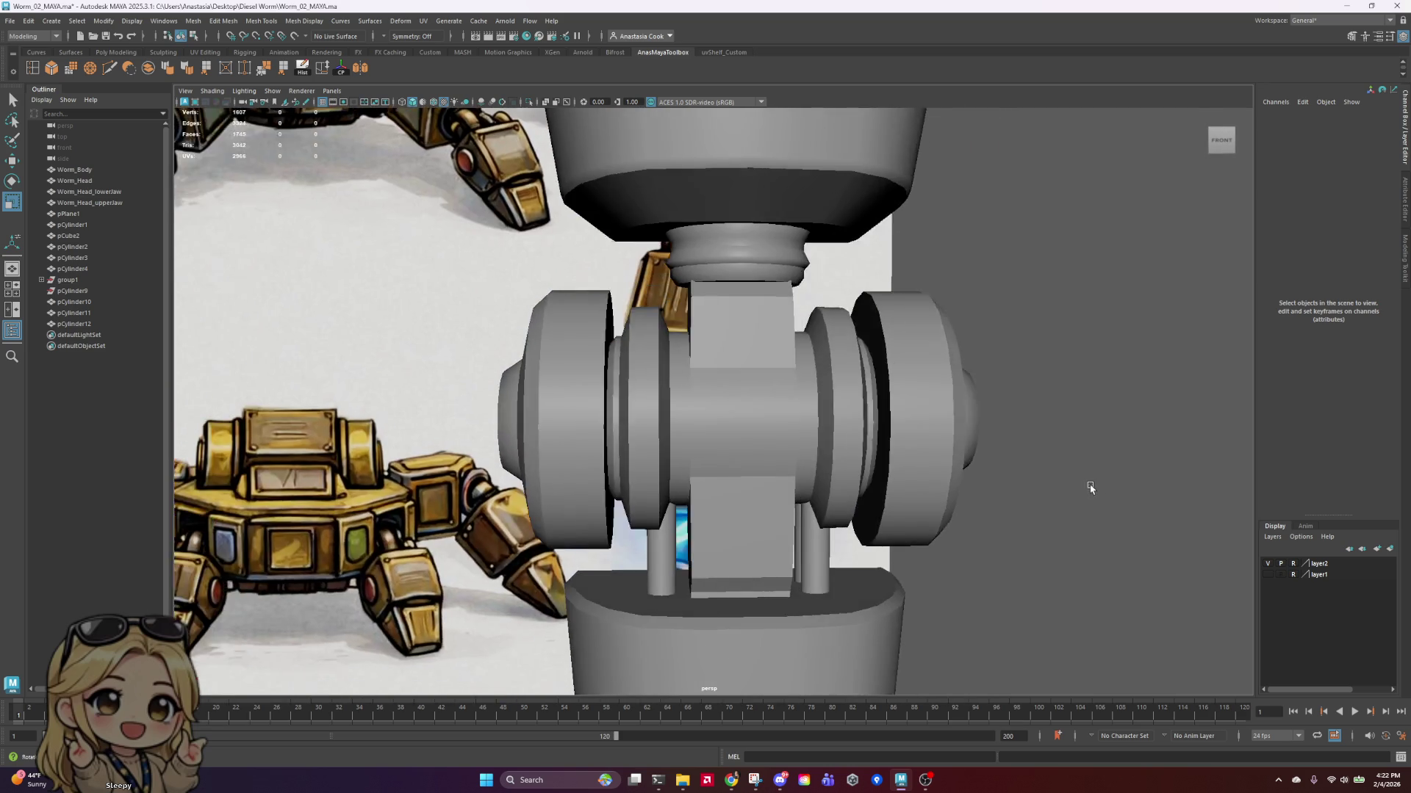
{"action": "middle_click_drag", "start_coordinate": [1060, 425], "coordinate": [992, 434], "text": "alt"}
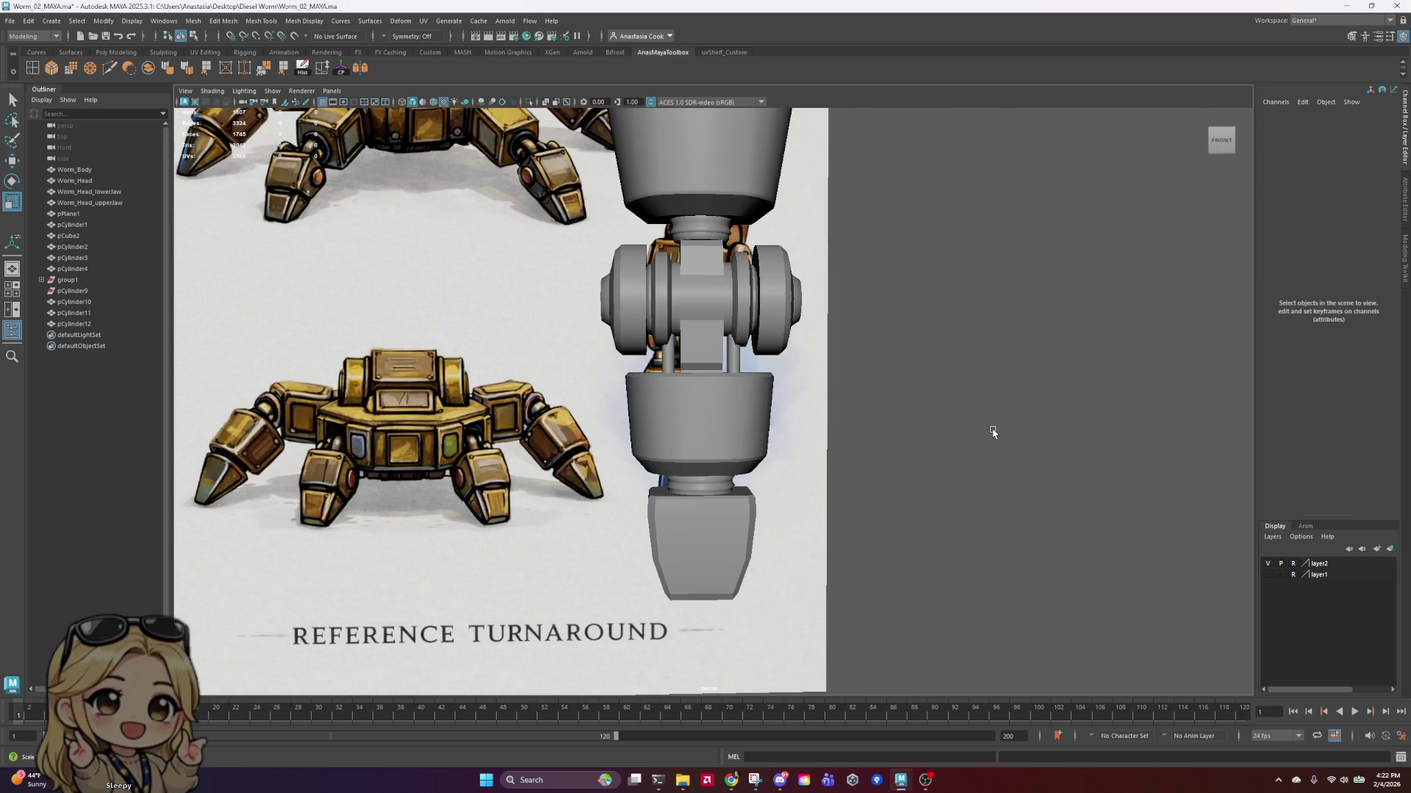
{"action": "scroll", "coordinate": [933, 430], "scroll_direction": "down", "scroll_amount": 2}
{"action": "scroll", "coordinate": [618, 414], "scroll_direction": "up", "scroll_amount": 8}
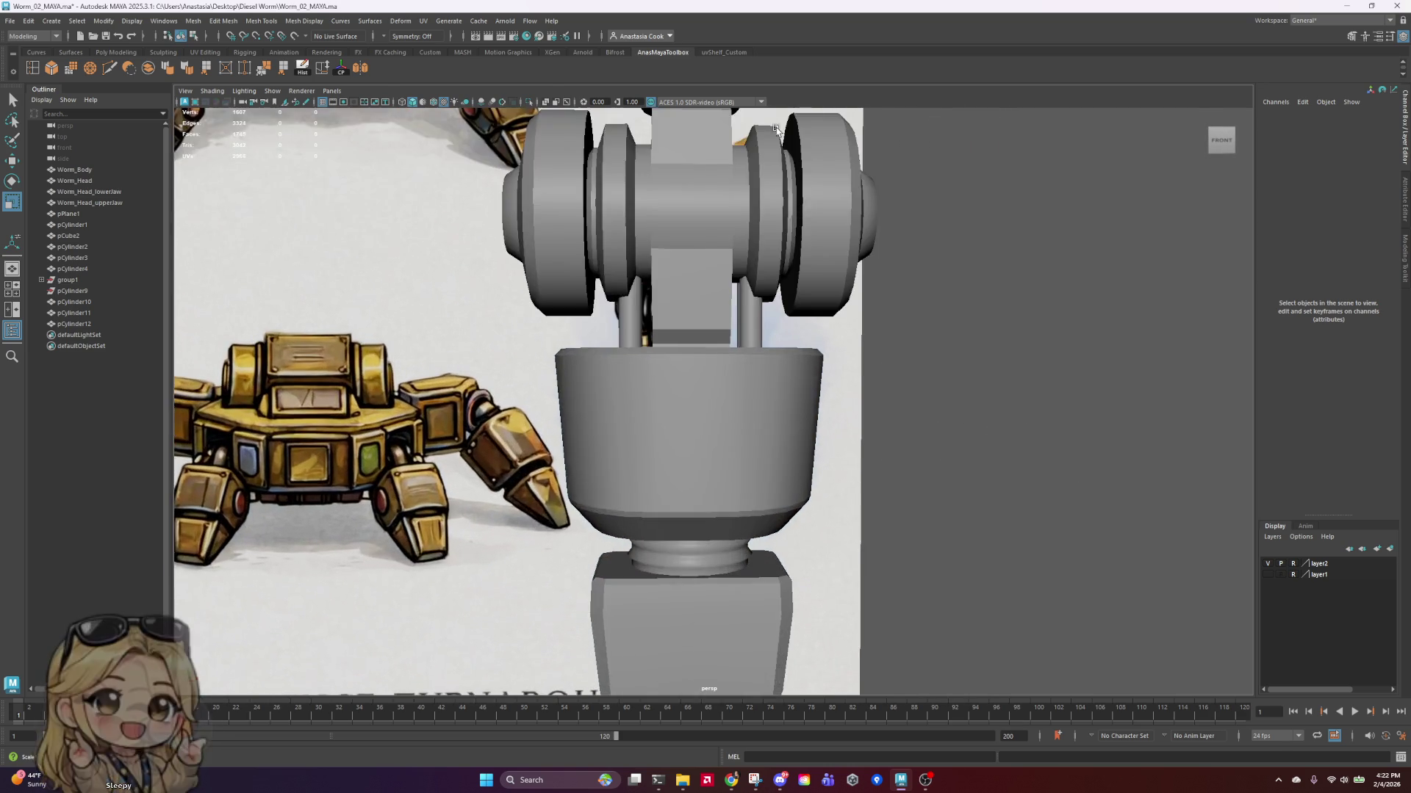
{"action": "left_click", "coordinate": [619, 414]}
{"action": "scroll", "coordinate": [619, 413], "scroll_direction": "up", "scroll_amount": 5}
{"action": "right_click_drag", "start_coordinate": [382, 335], "coordinate": [387, 316]}
Step: Select the upper collar's top cap face loop and add a neighbouring side face
{"action": "double_click", "coordinate": [381, 286]}
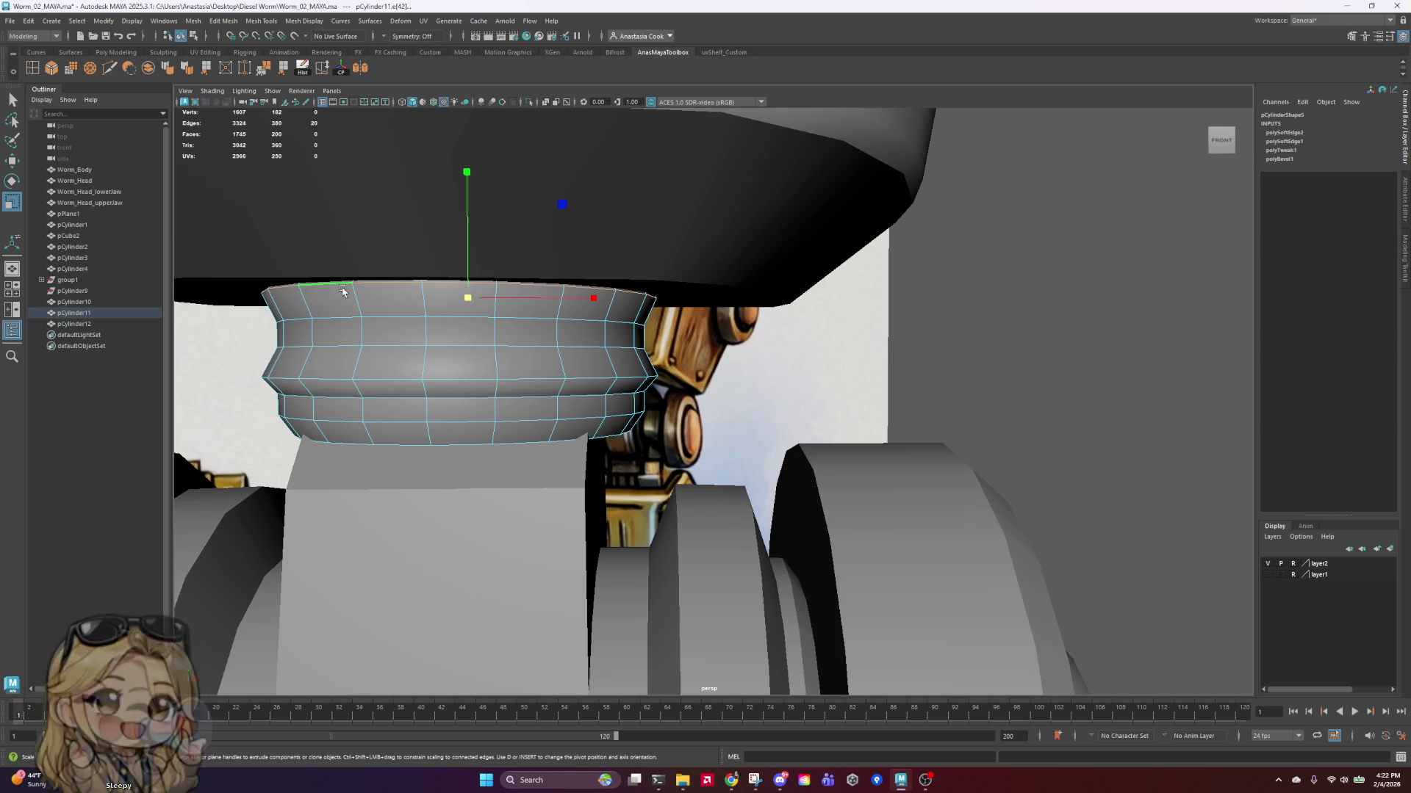
{"action": "right_click_drag", "start_coordinate": [593, 312], "coordinate": [603, 336]}
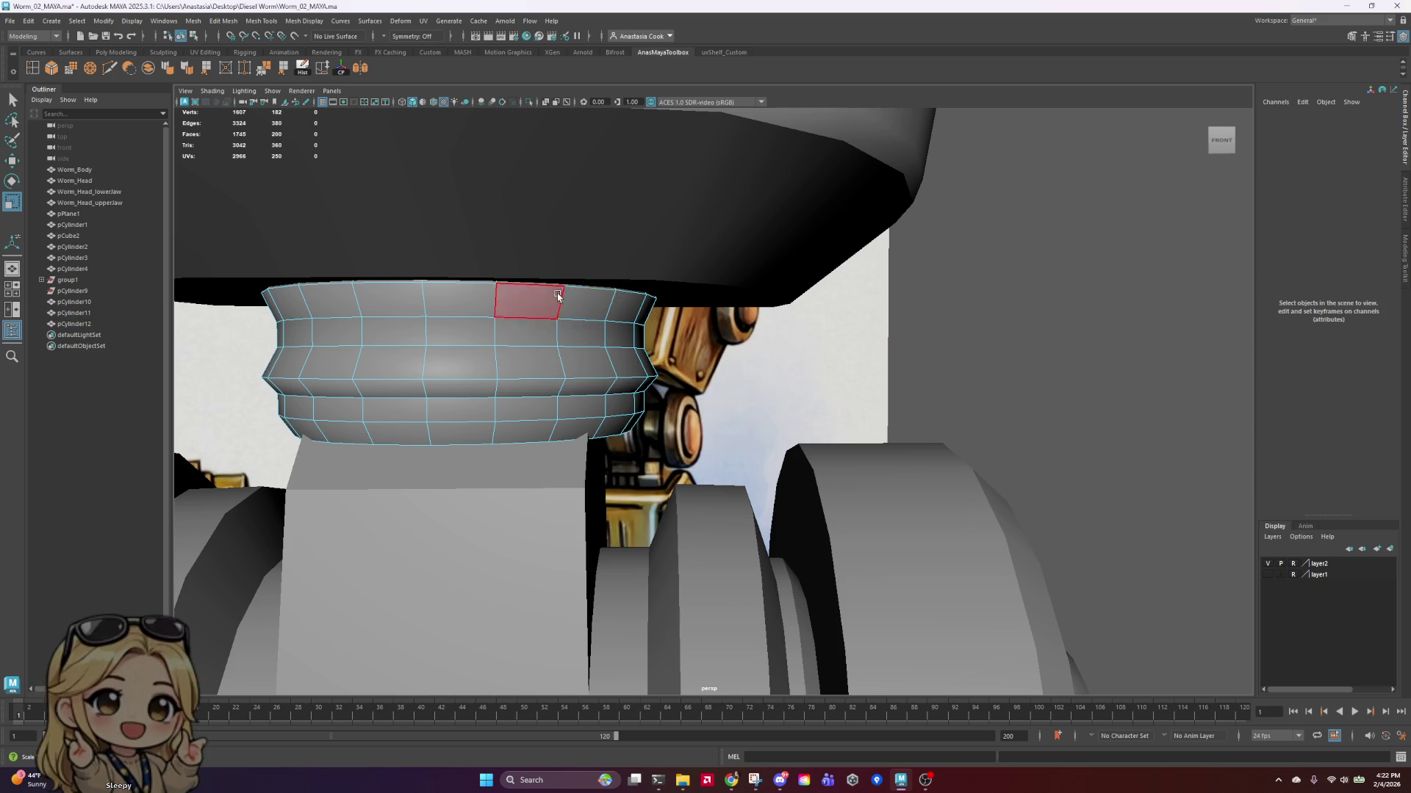
{"action": "left_click", "coordinate": [485, 281]}
{"action": "double_click", "coordinate": [485, 281]}
{"action": "left_click_drag", "start_coordinate": [485, 281], "coordinate": [774, 365], "text": "alt"}
{"action": "scroll", "coordinate": [787, 573], "scroll_direction": "up", "scroll_amount": 5}
{"action": "scroll", "coordinate": [797, 576], "scroll_direction": "down", "scroll_amount": 5}
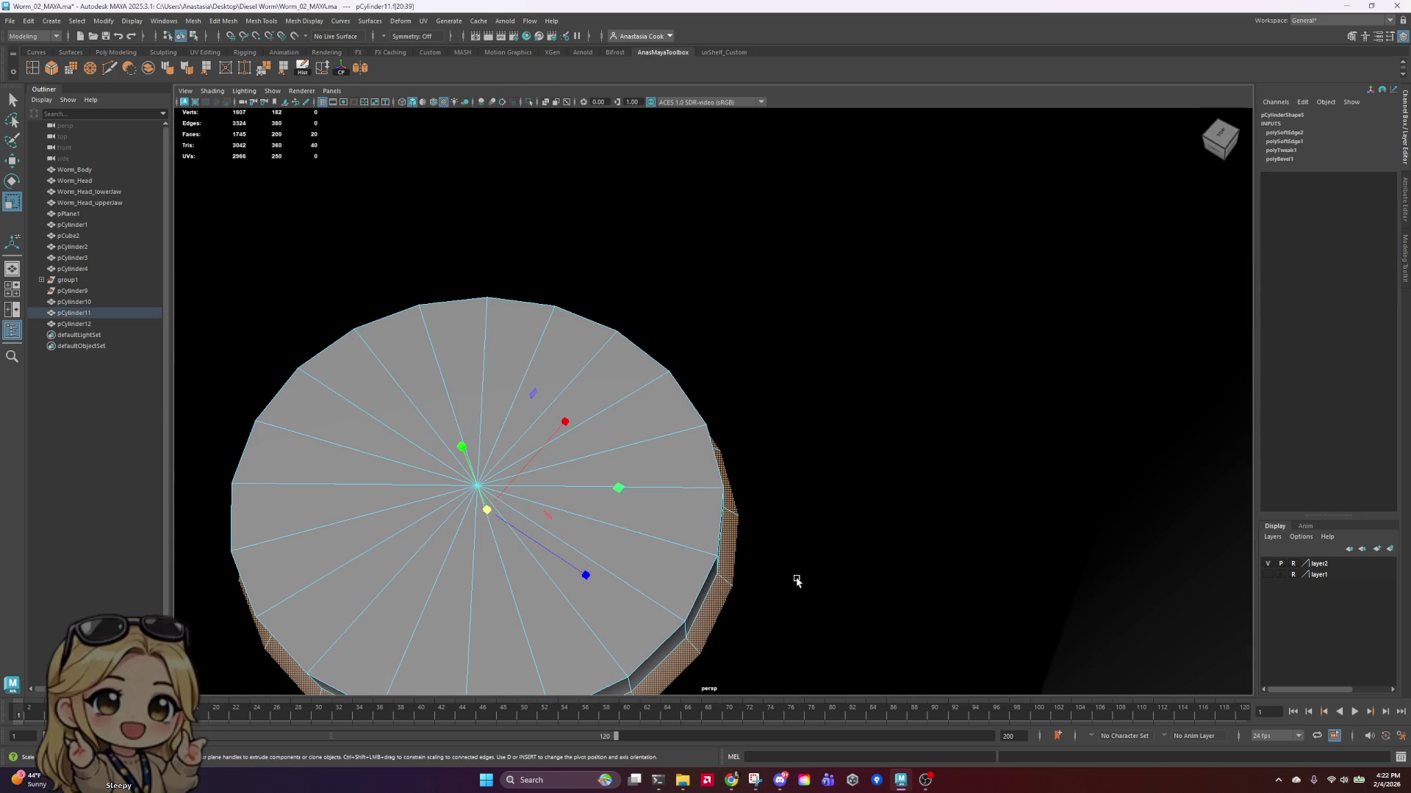
{"action": "left_click", "coordinate": [697, 601], "text": "shift"}
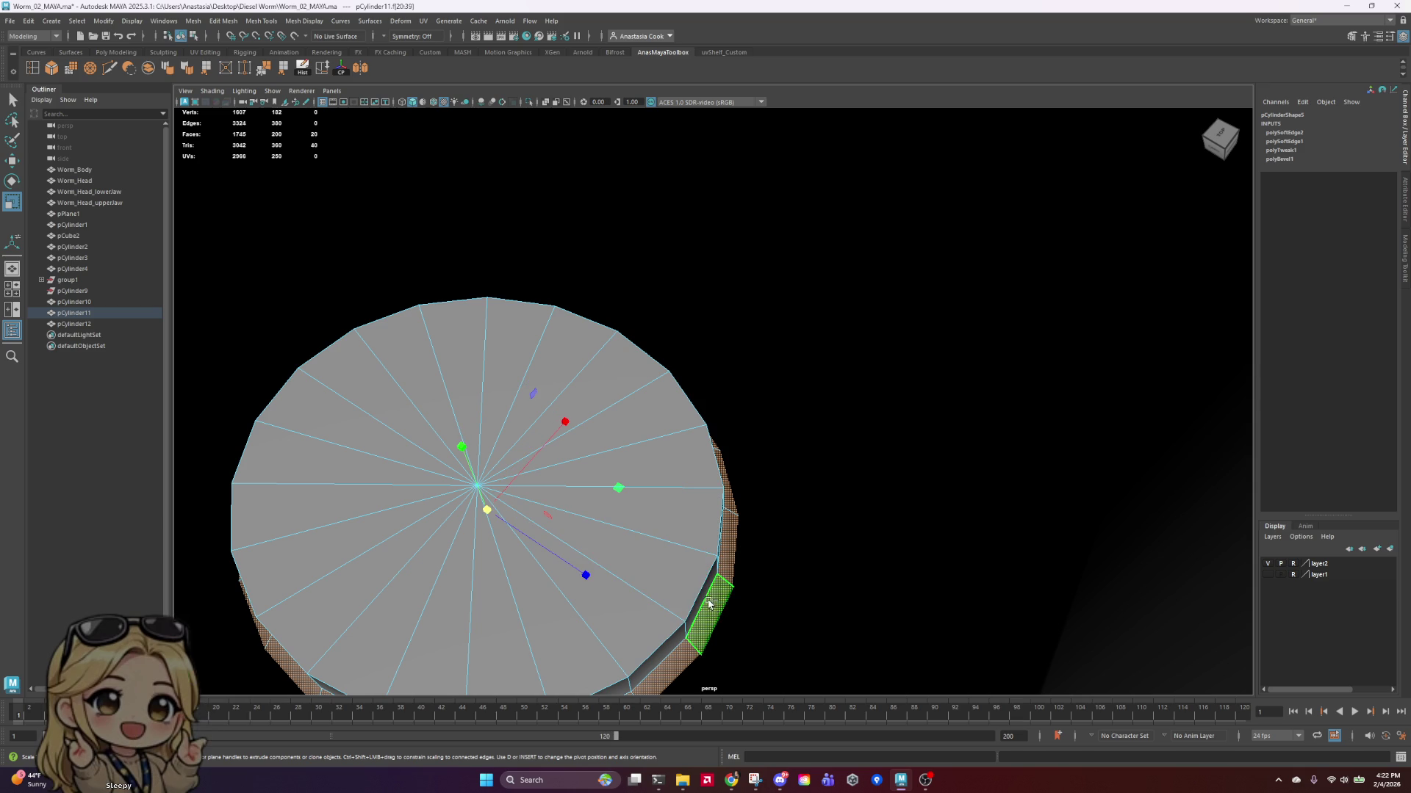
{"action": "mouse_move", "coordinate": [678, 636]}
{"action": "left_mouse_down", "text": "alt"}
{"action": "mouse_move", "coordinate": [831, 604]}
{"action": "mouse_move", "coordinate": [547, 224]}
{"action": "left_mouse_up", "text": "alt"}
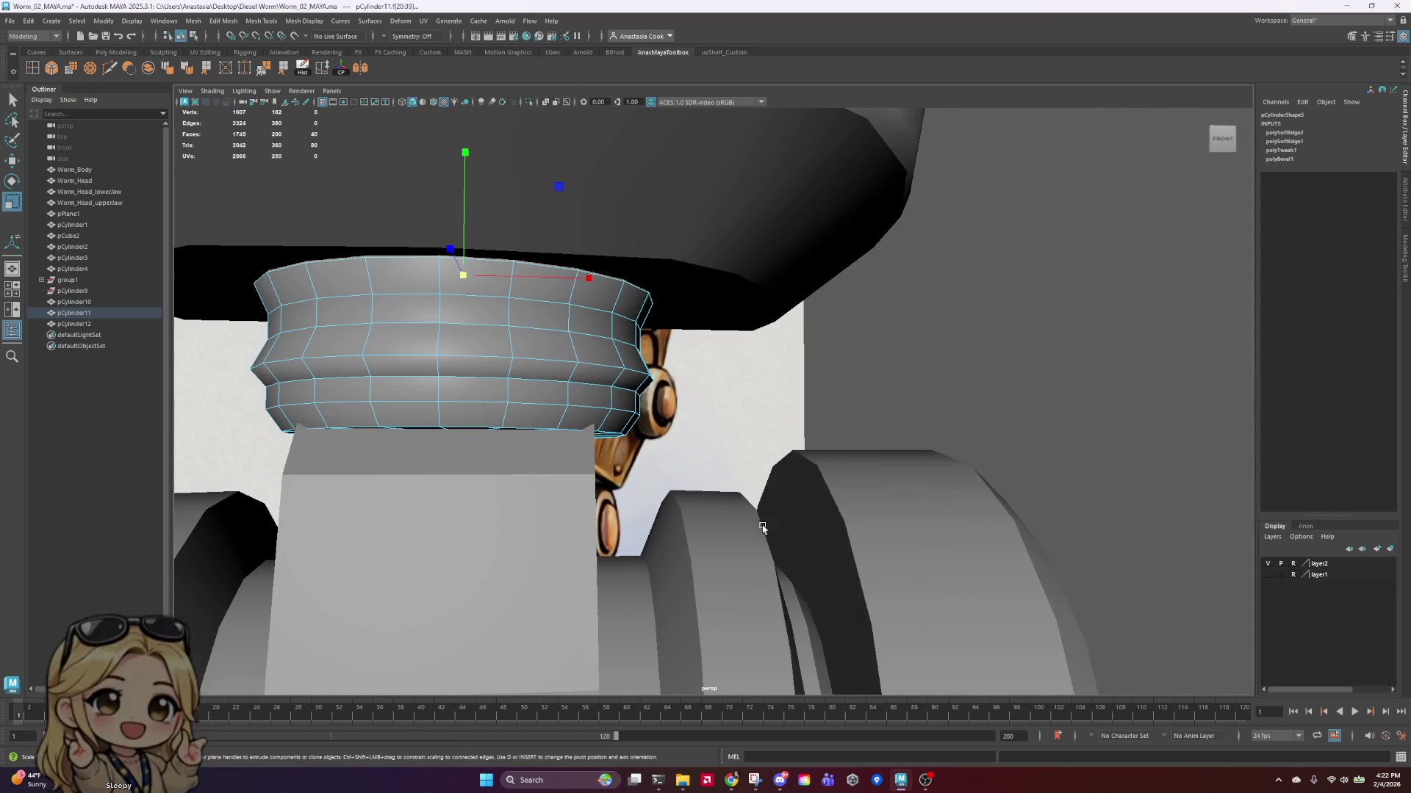